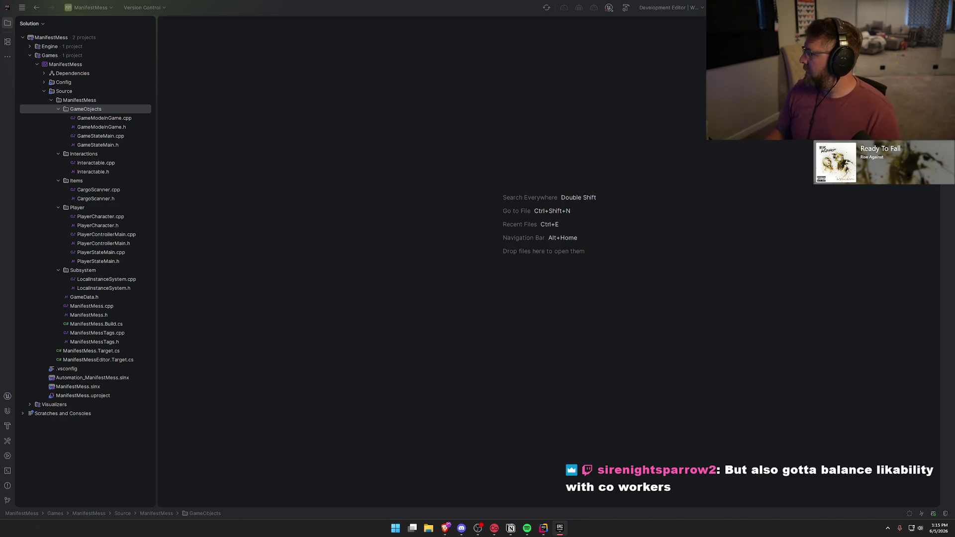
# Switch to the Epic Games Launcher and move its Fab order confirmation window up-left over Rider
pyautogui.hotkey('alt', 'Tab')
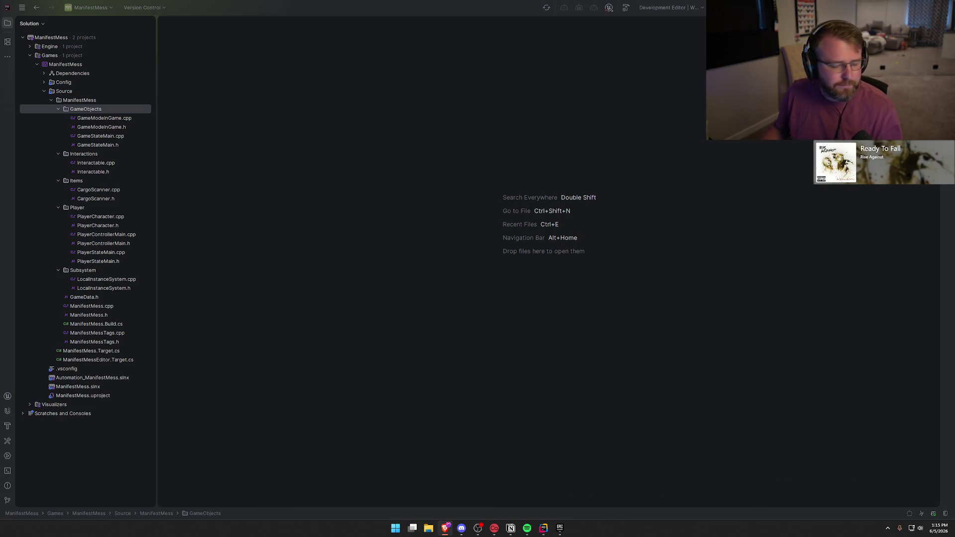
pyautogui.hotkey('alt', 'Tab')
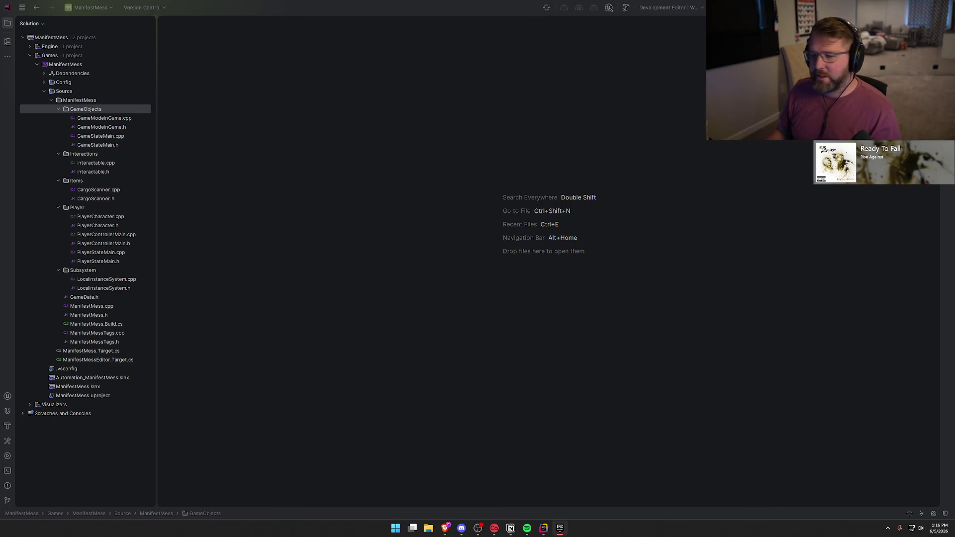
pyautogui.hotkey('alt', 'Tab')
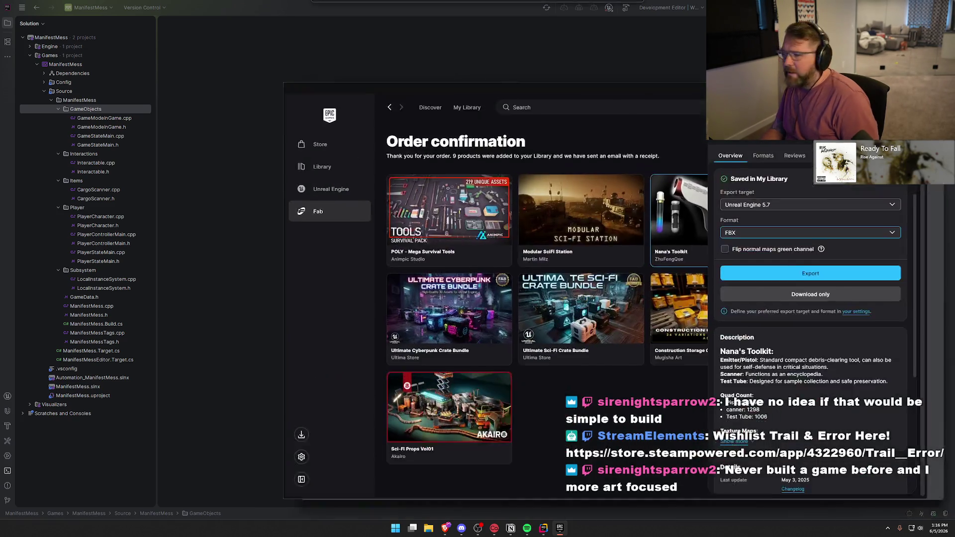
pyautogui.moveTo(753, 170); pyautogui.dragTo(575, 52)
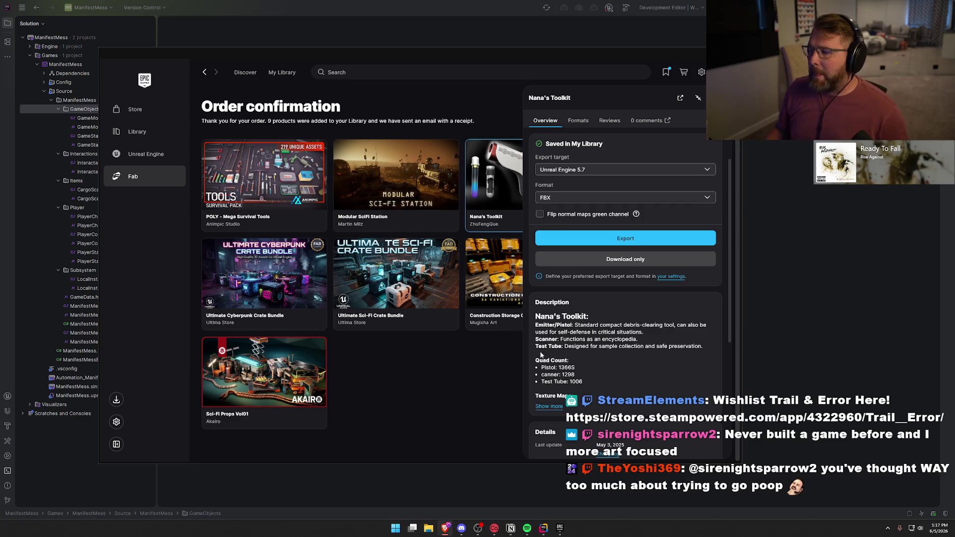
# Export Nana's Toolkit for Unreal Engine 5.7
pyautogui.scroll(2, 613, 209)
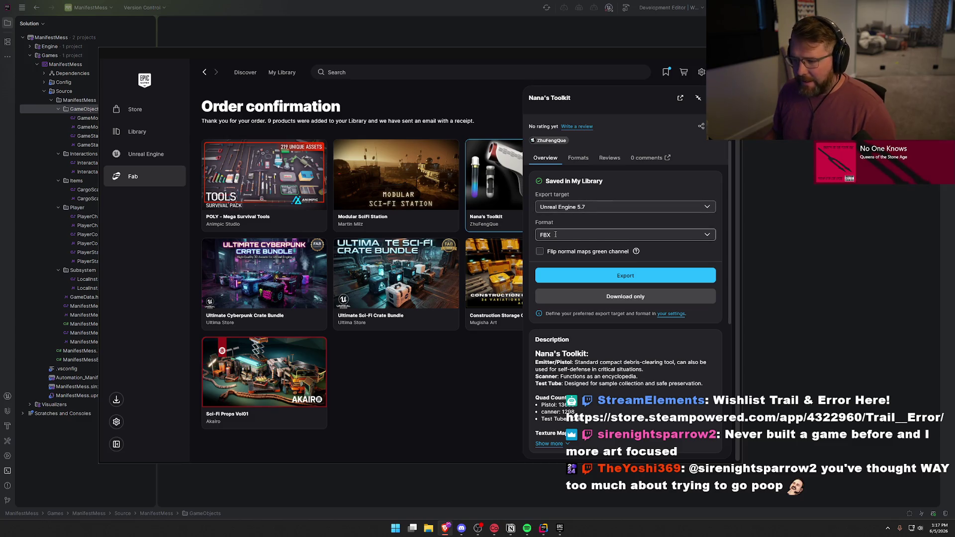
pyautogui.scroll(-3, 597, 223)
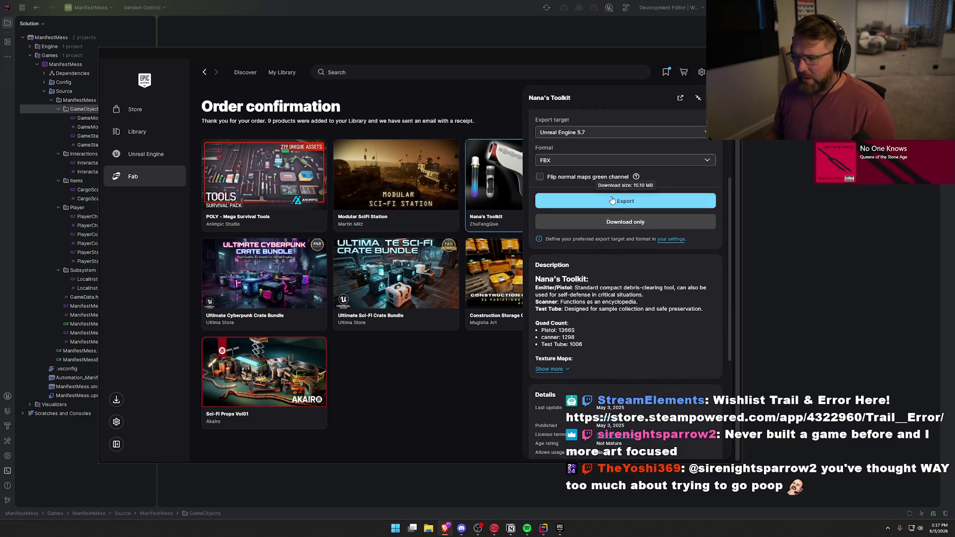
pyautogui.click(609, 205)
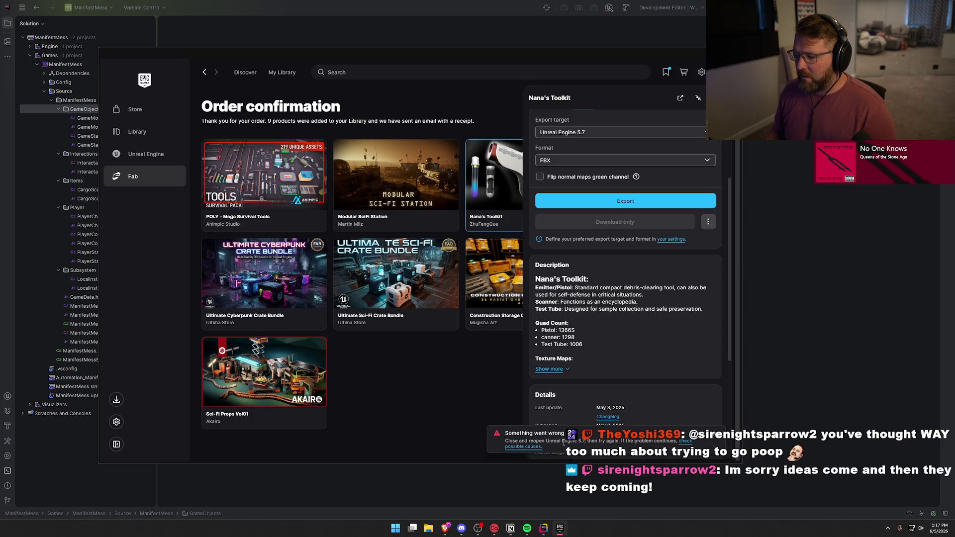
# Open the Fab settings via the 'your settings' link to see the export target
pyautogui.moveTo(553, 529)
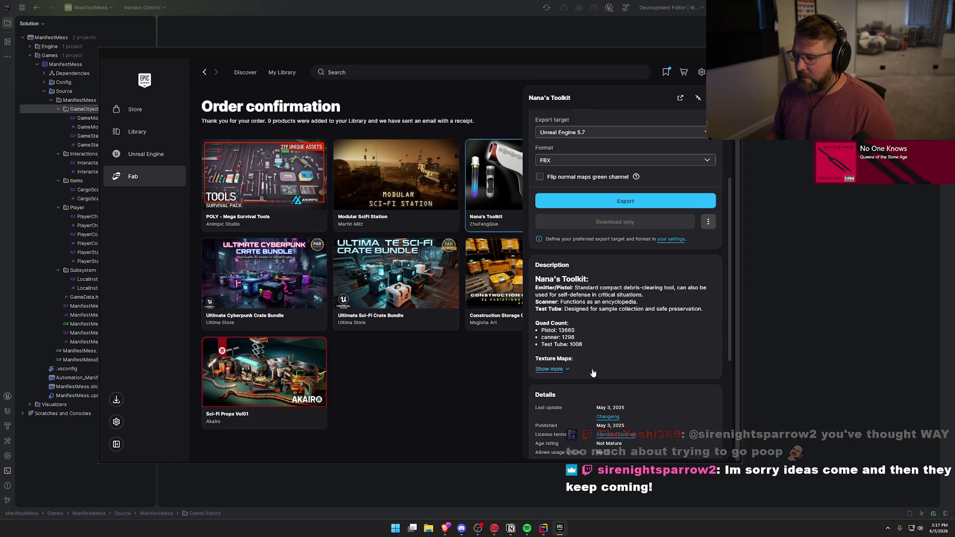
pyautogui.scroll(-4, 610, 375)
pyautogui.scroll(5, 611, 375)
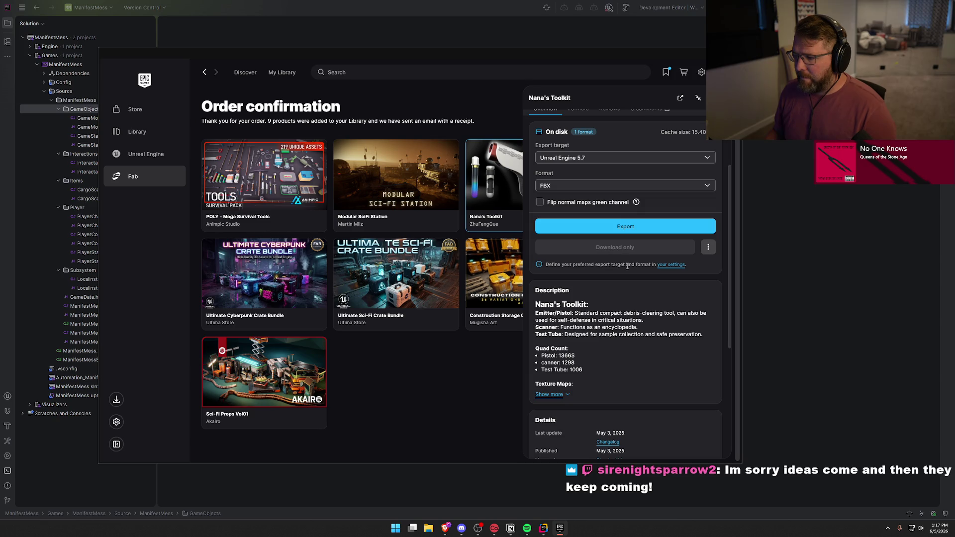
pyautogui.click(663, 264)
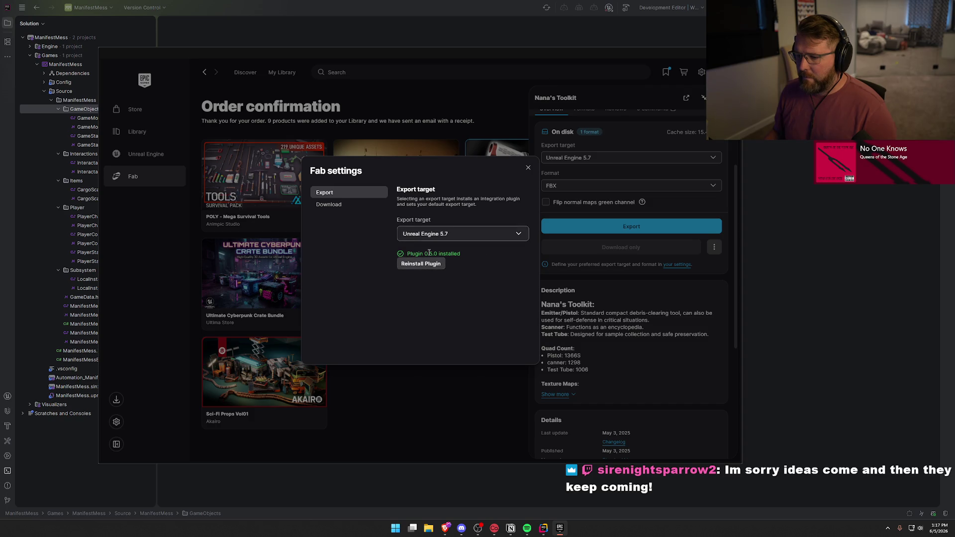
# Look over the Fab Download and Export settings pages, then close the dialog
pyautogui.click(334, 207)
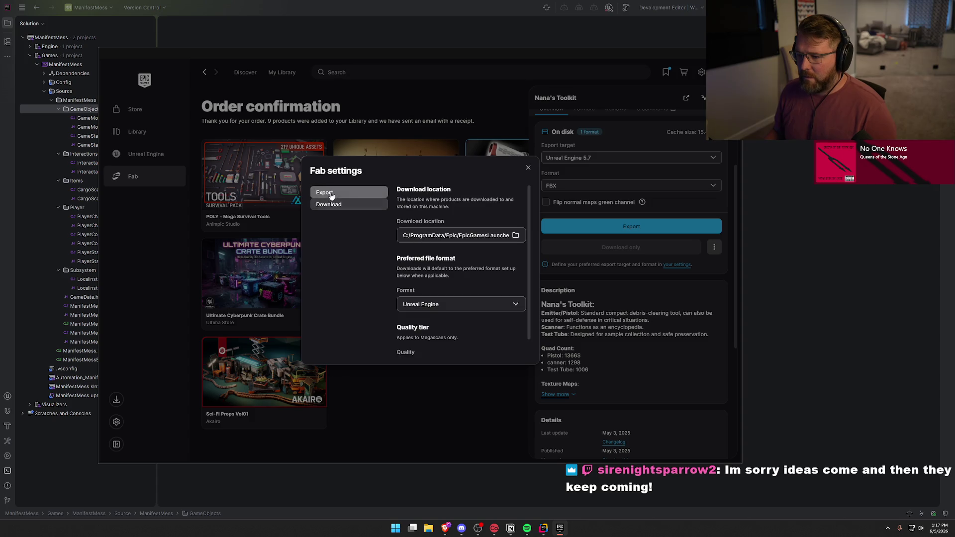
pyautogui.scroll(-1, 483, 318)
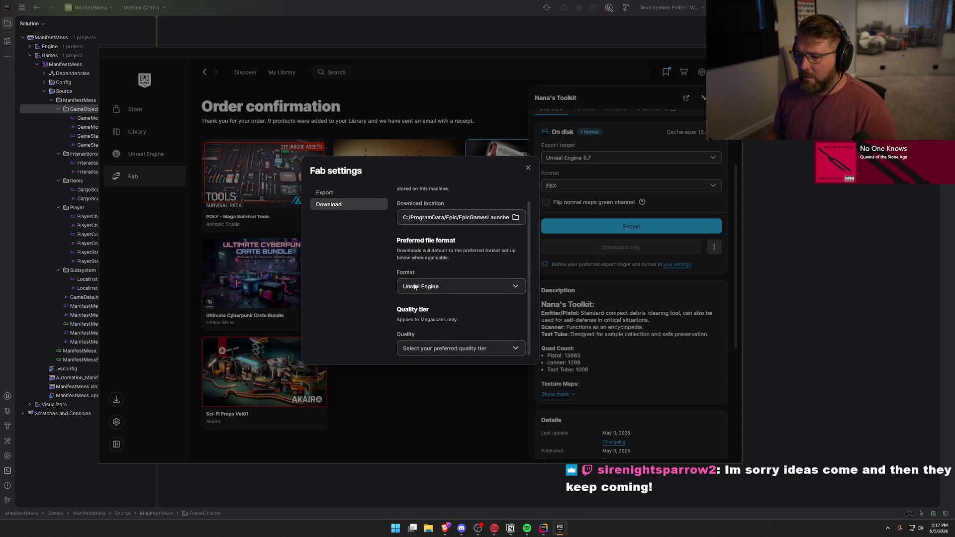
pyautogui.click(342, 194)
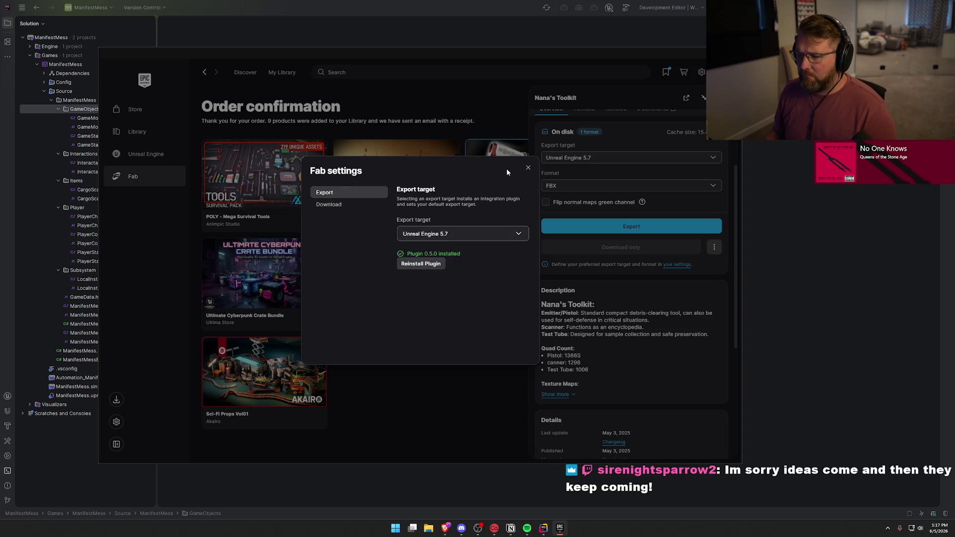
pyautogui.click(528, 167)
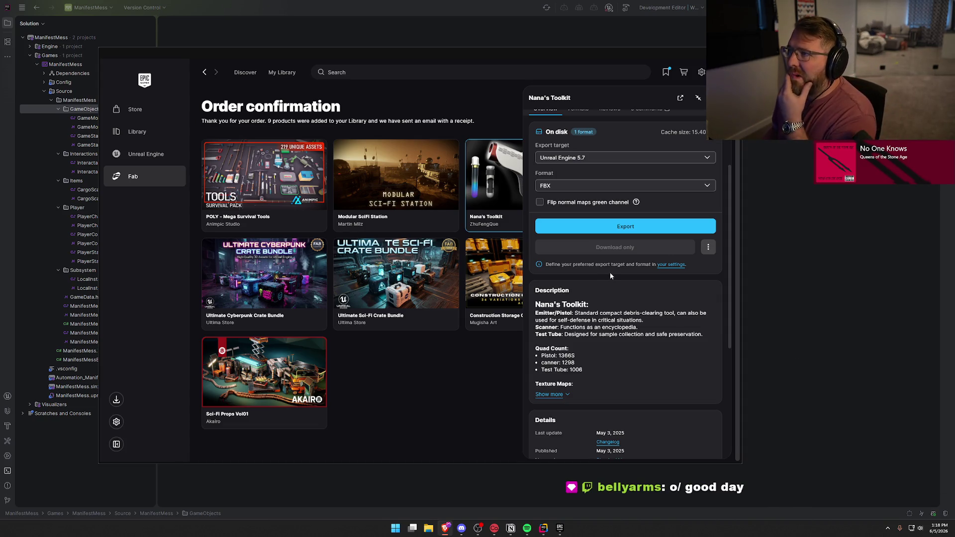
# Retry exporting Nana's Toolkit and close its details panel to show all nine products
pyautogui.click(618, 233)
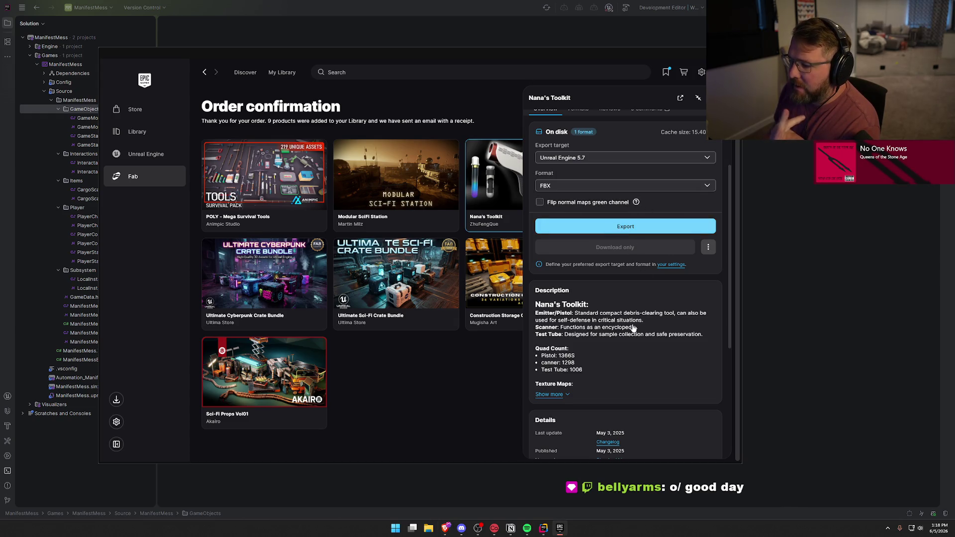
pyautogui.scroll(-4, 633, 329)
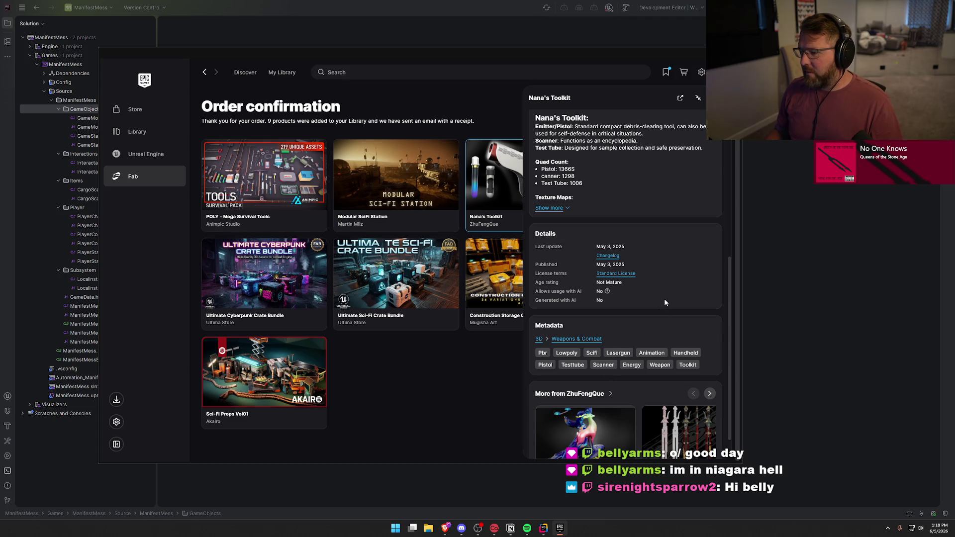
pyautogui.scroll(6, 665, 302)
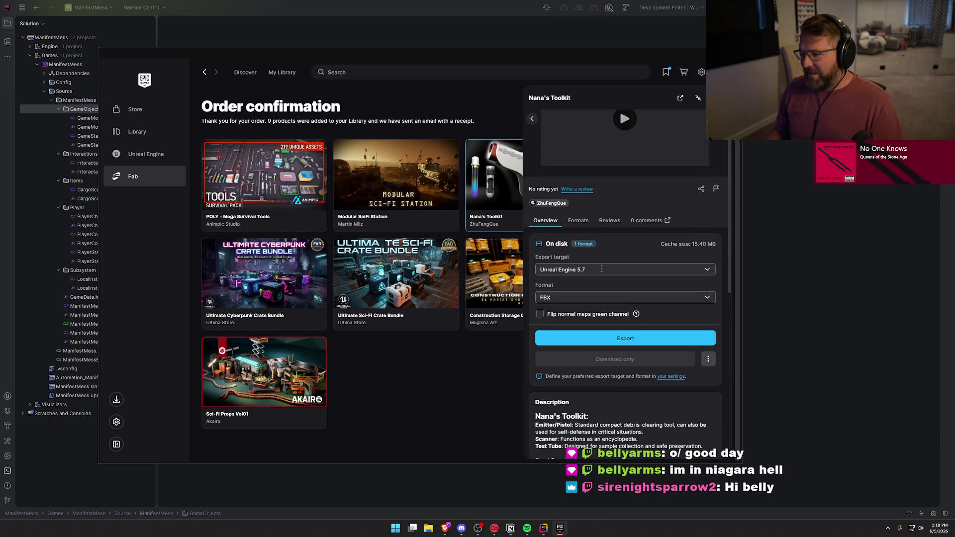
pyautogui.moveTo(584, 245)
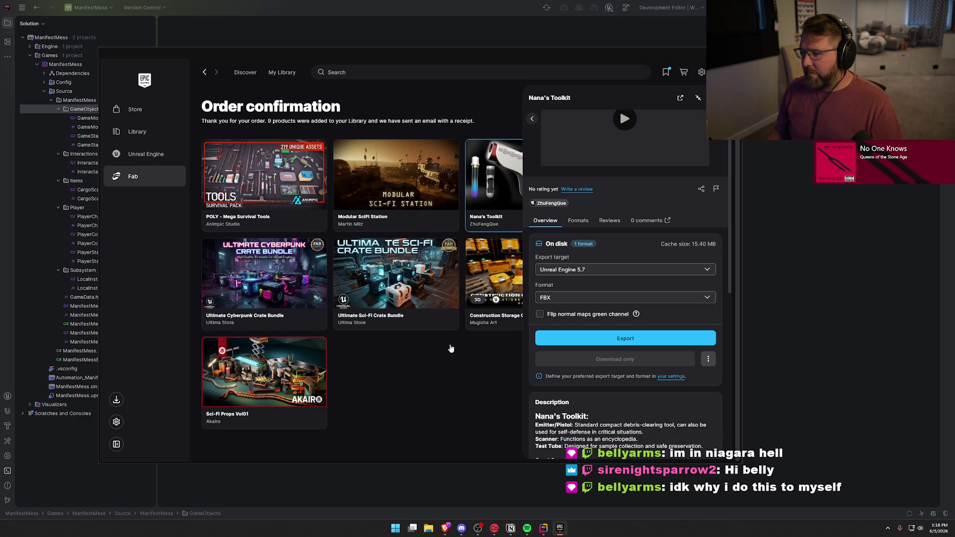
pyautogui.click(698, 98)
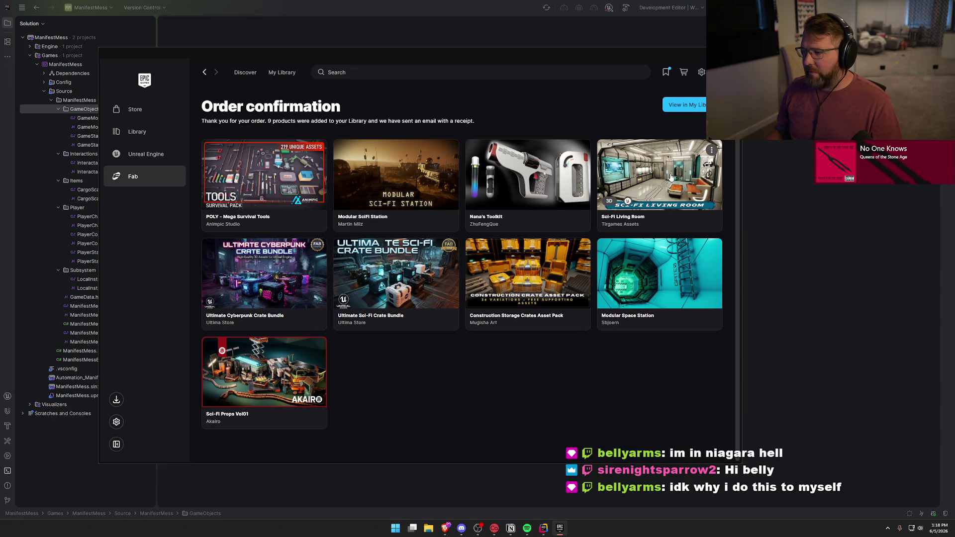
# Add Sci-Fi Living Room to ManifestMess at an older compatible engine version, then close its details
pyautogui.click(662, 174)
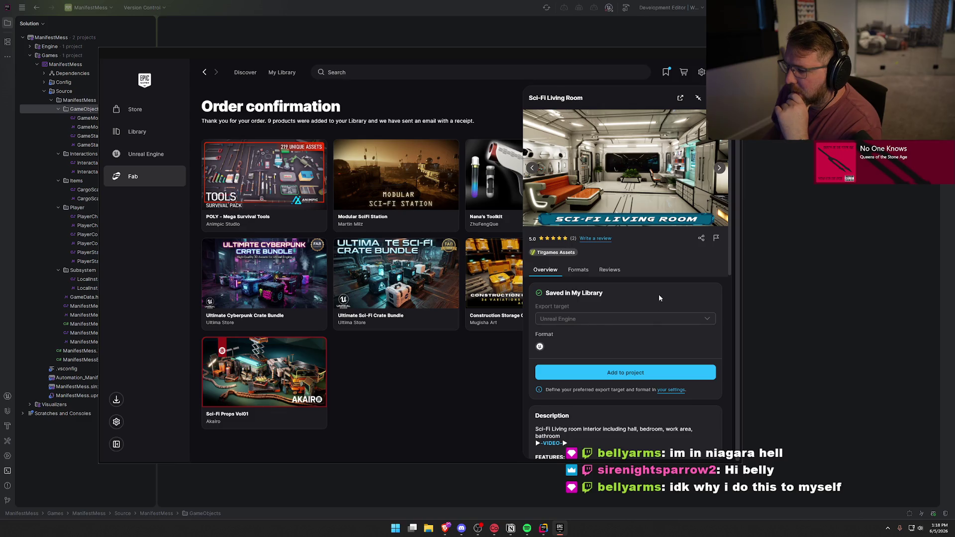
pyautogui.scroll(-2, 658, 322)
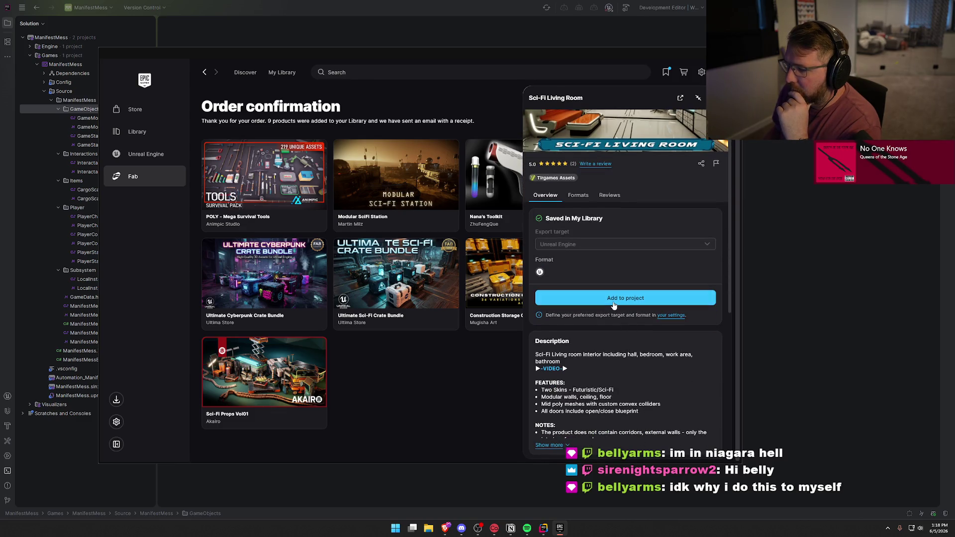
pyautogui.click(625, 298)
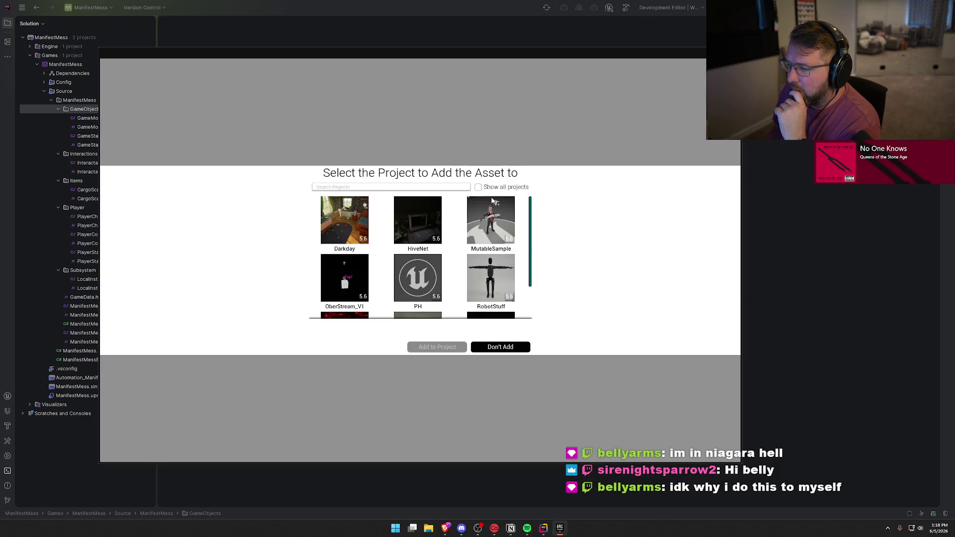
pyautogui.scroll(-1, 451, 259)
pyautogui.click(344, 268)
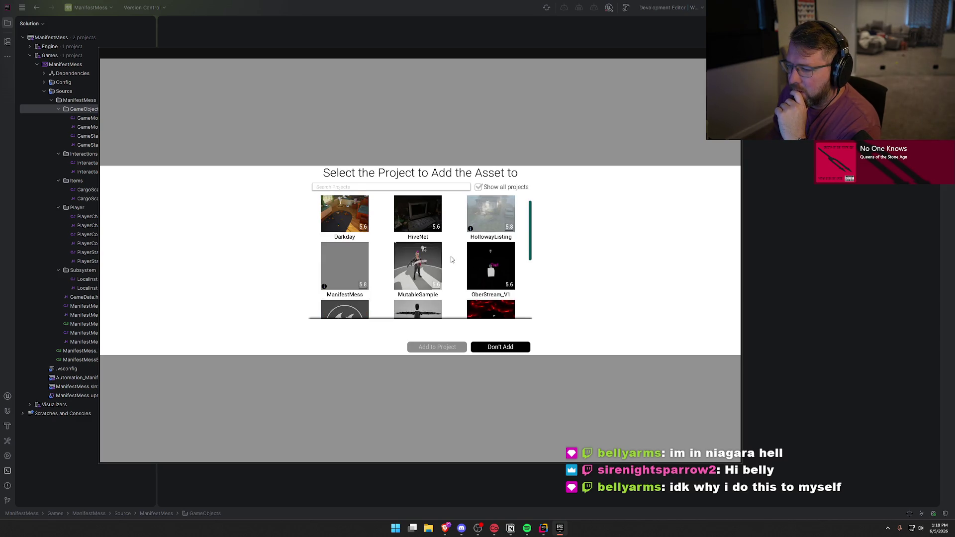
pyautogui.click(366, 334)
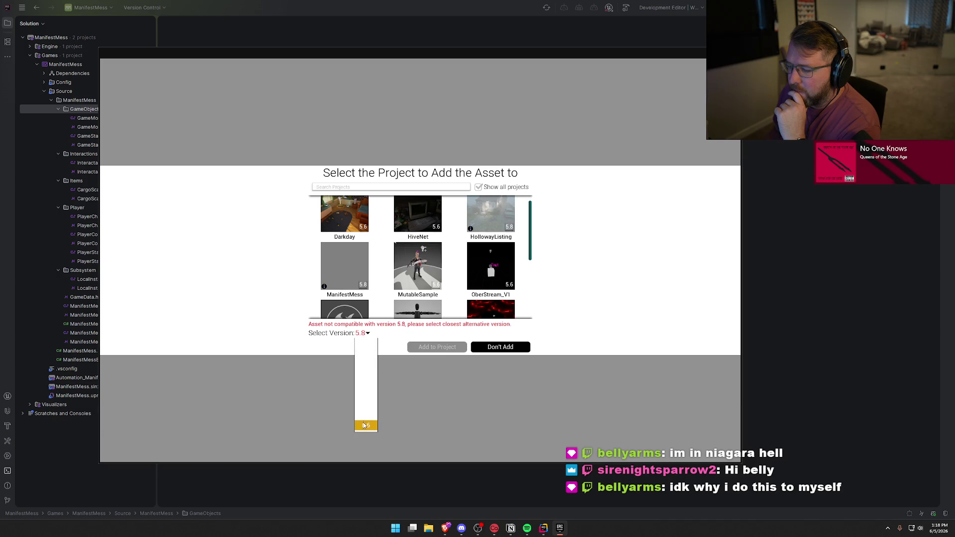
pyautogui.click(366, 425)
pyautogui.click(437, 347)
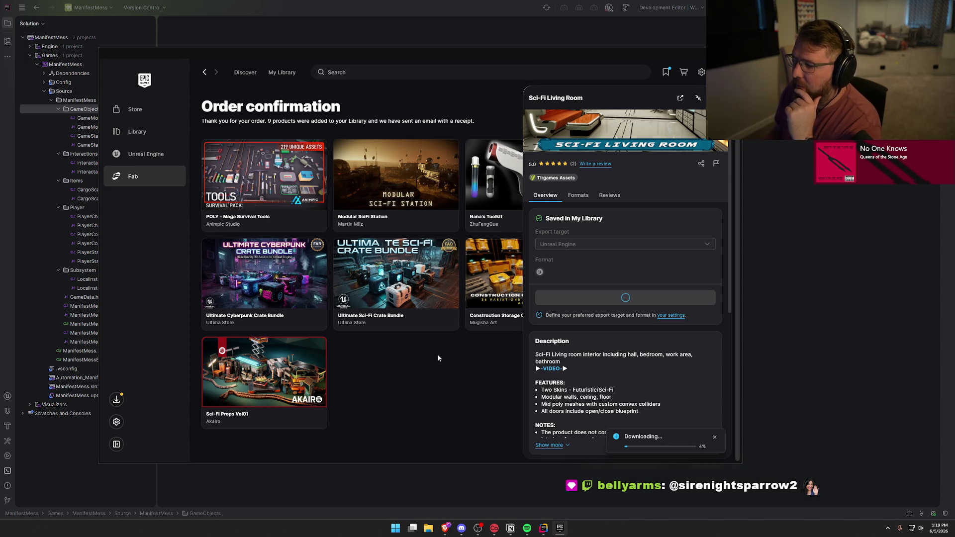
pyautogui.press('Escape')
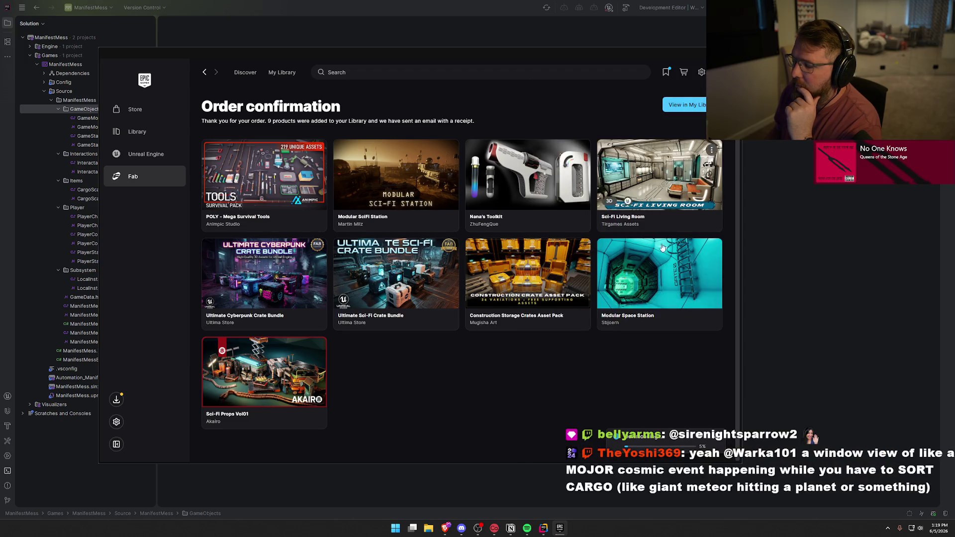
# Add the Ultimate Cyberpunk Crate Bundle to ManifestMess as version 5.7
pyautogui.click(269, 279)
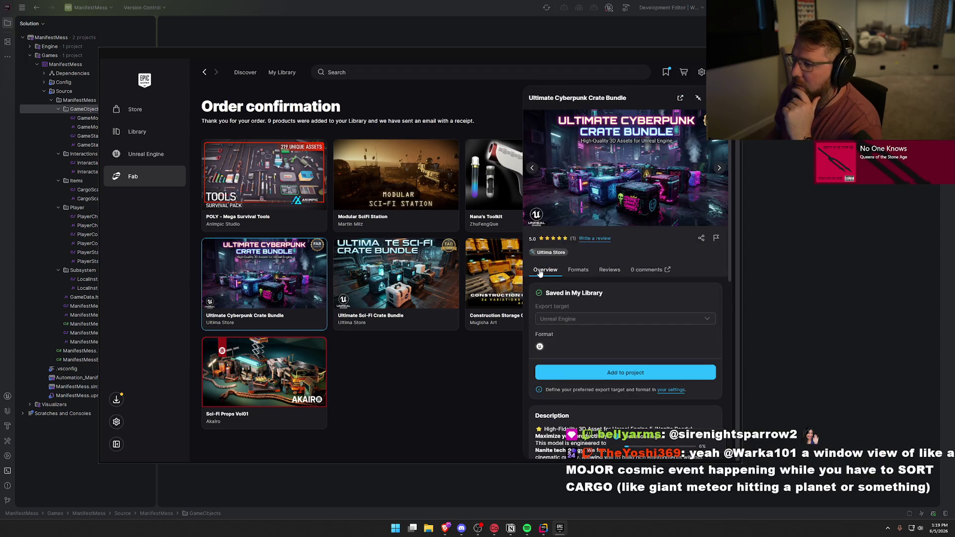
pyautogui.scroll(-2, 606, 302)
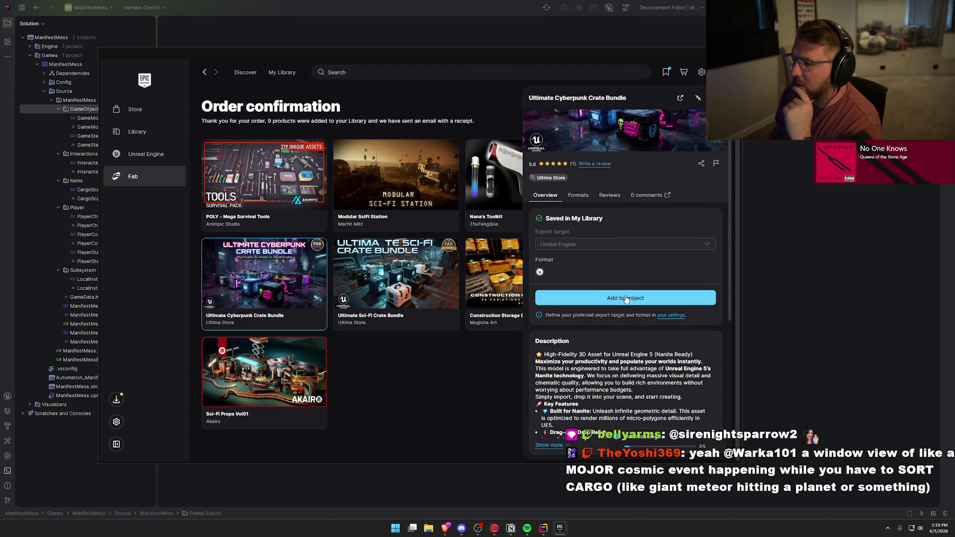
pyautogui.click(625, 299)
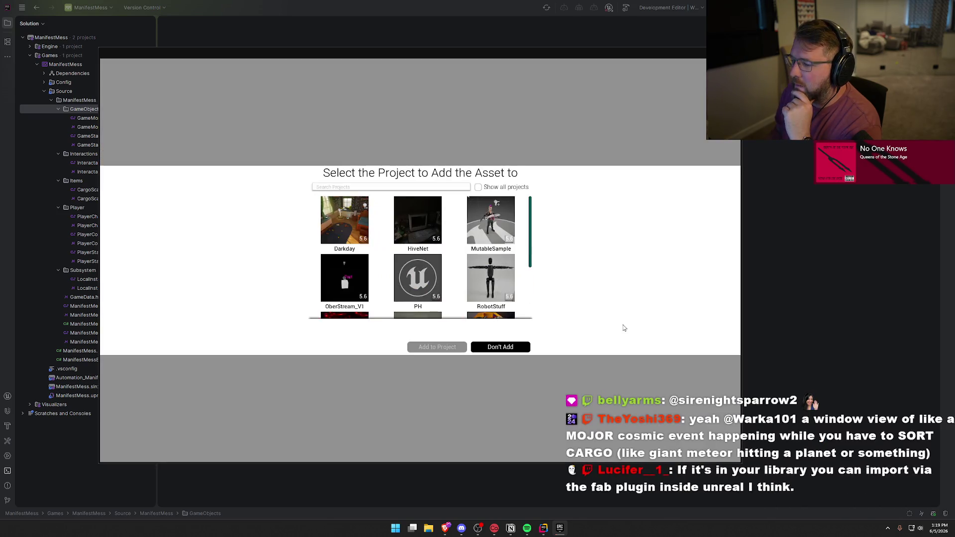
pyautogui.click(479, 187)
pyautogui.click(339, 281)
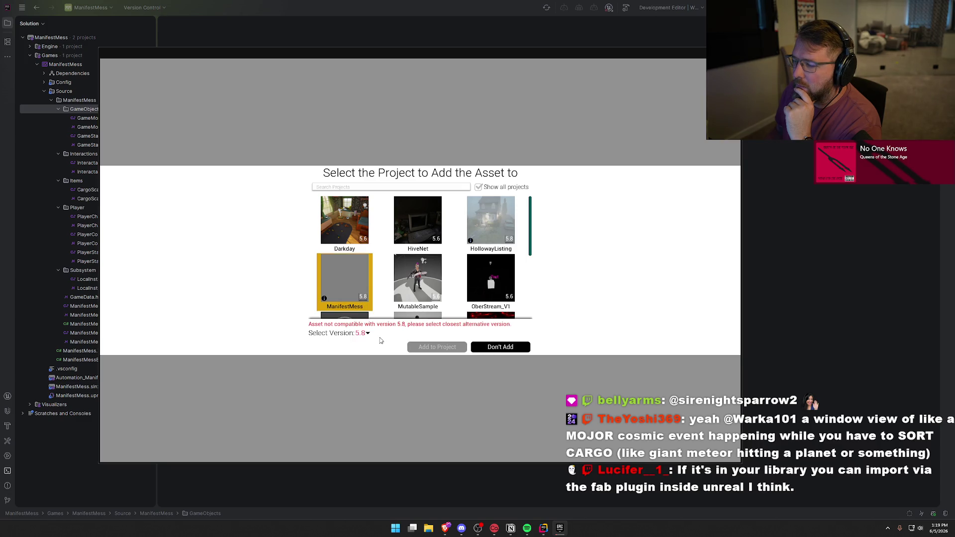
pyautogui.click(368, 334)
pyautogui.click(364, 415)
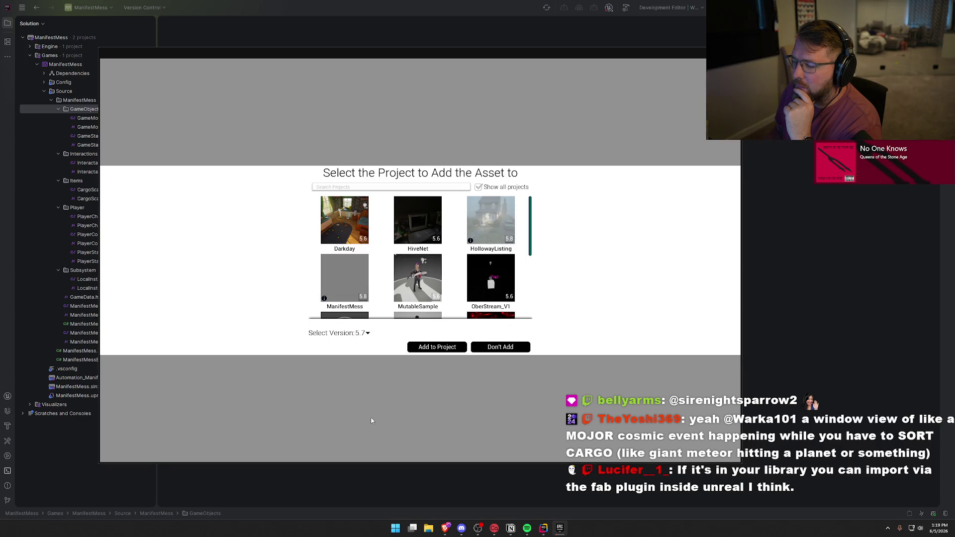
pyautogui.click(434, 348)
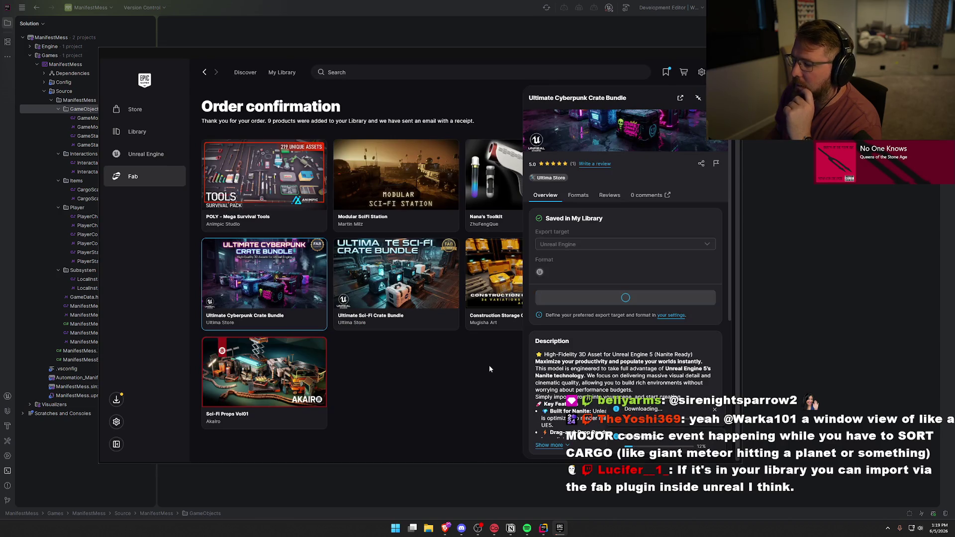
# Add the Ultimate Sci-Fi Crate Bundle to ManifestMess at the closest compatible version
pyautogui.click(438, 298)
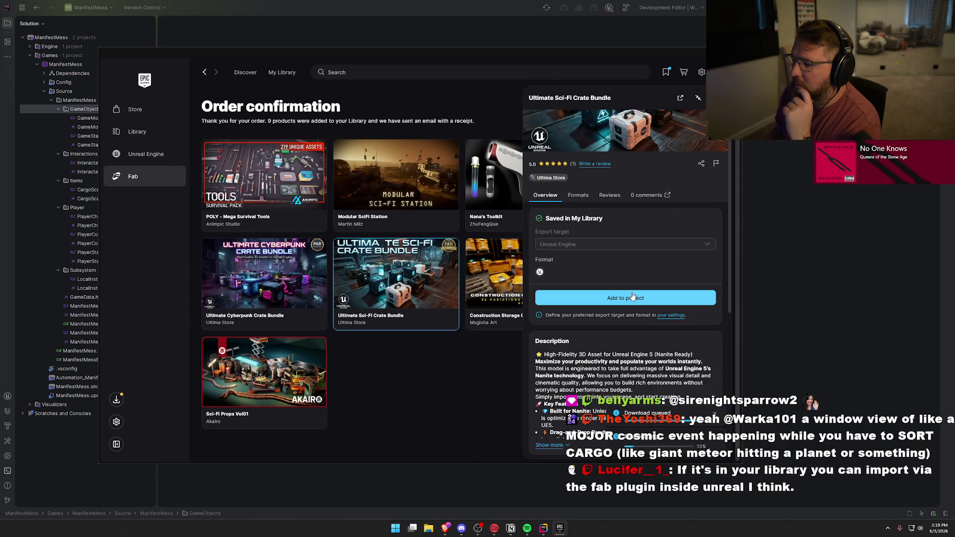
pyautogui.click(612, 300)
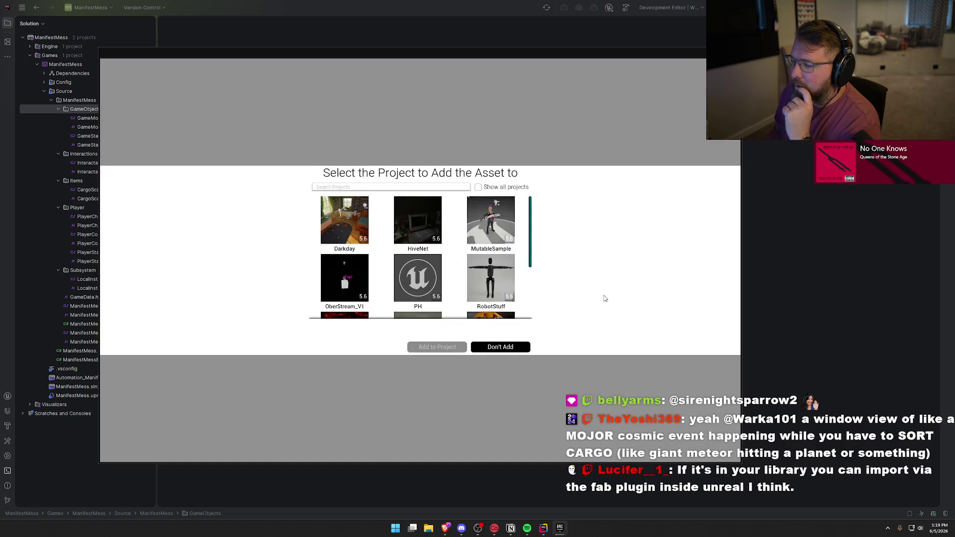
pyautogui.click(478, 187)
pyautogui.click(348, 277)
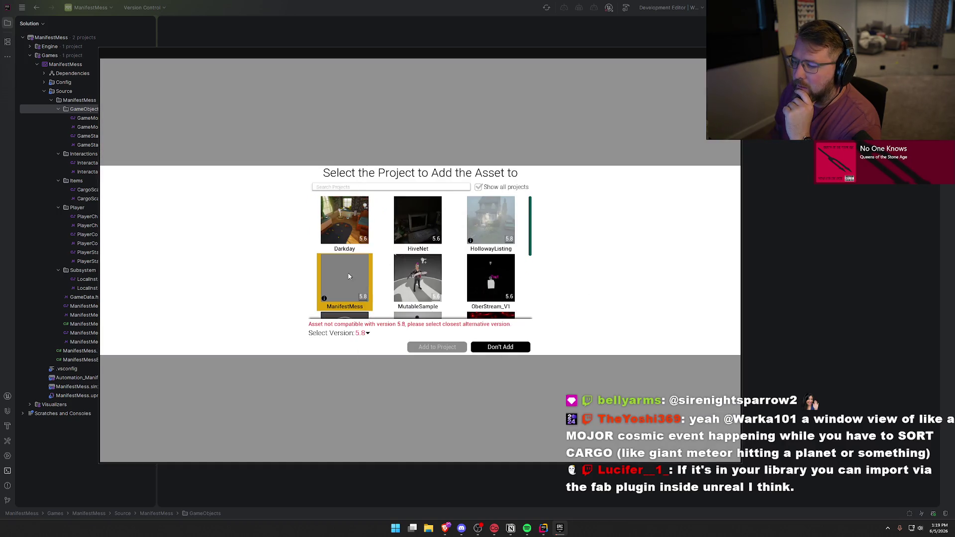
pyautogui.click(362, 333)
pyautogui.click(365, 417)
pyautogui.click(437, 347)
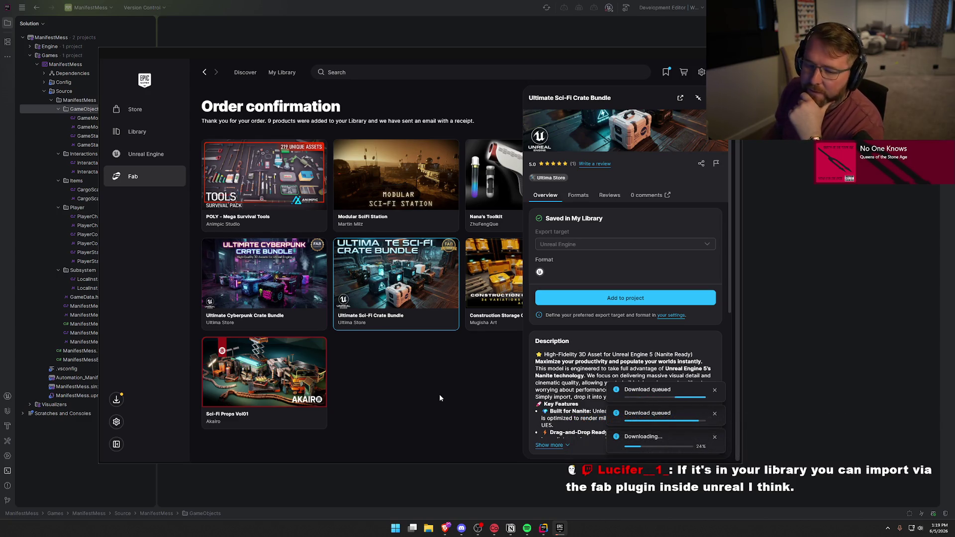
pyautogui.click(485, 294)
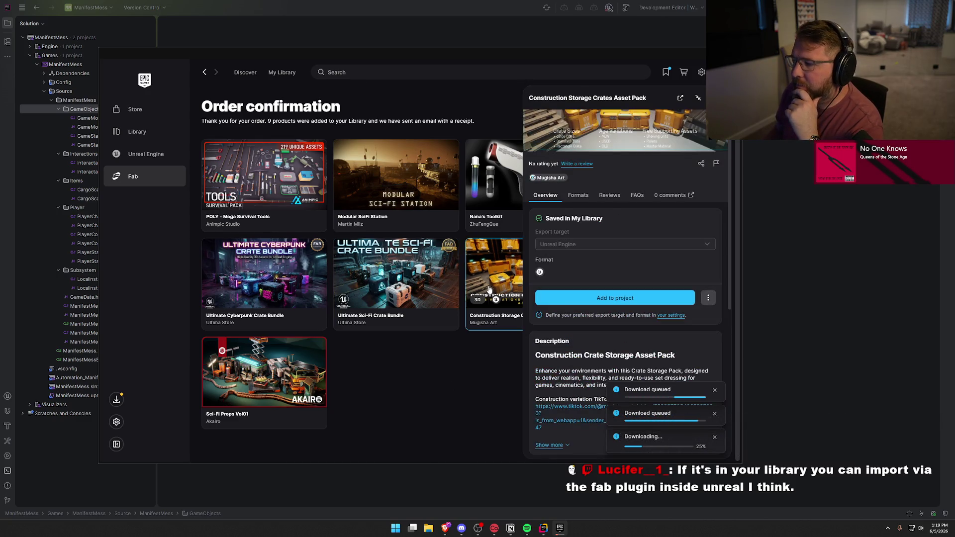
# Add the Construction Storage Crates pack to ManifestMess as version 5.7 and return to all purchases
pyautogui.click(606, 297)
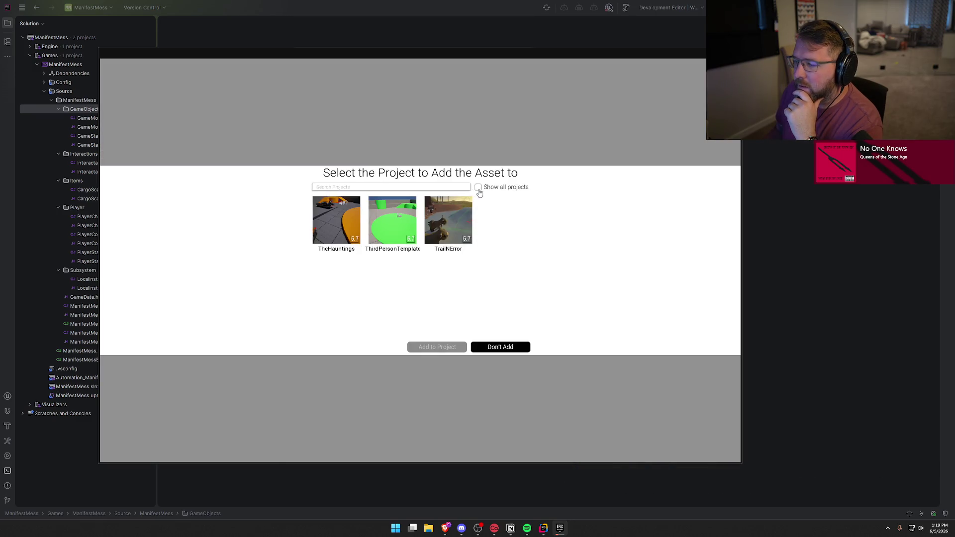
pyautogui.click(478, 187)
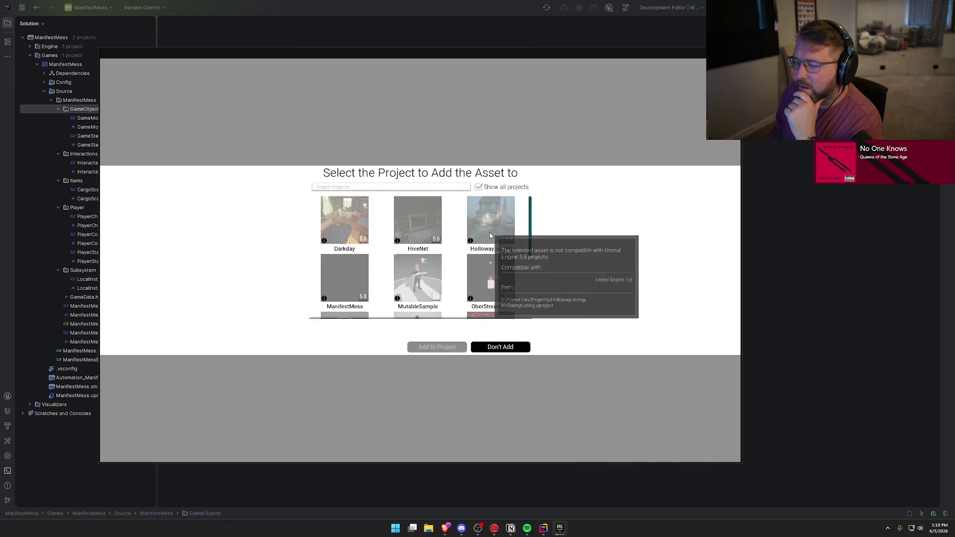
pyautogui.click(356, 276)
pyautogui.click(369, 334)
pyautogui.click(363, 353)
pyautogui.click(435, 349)
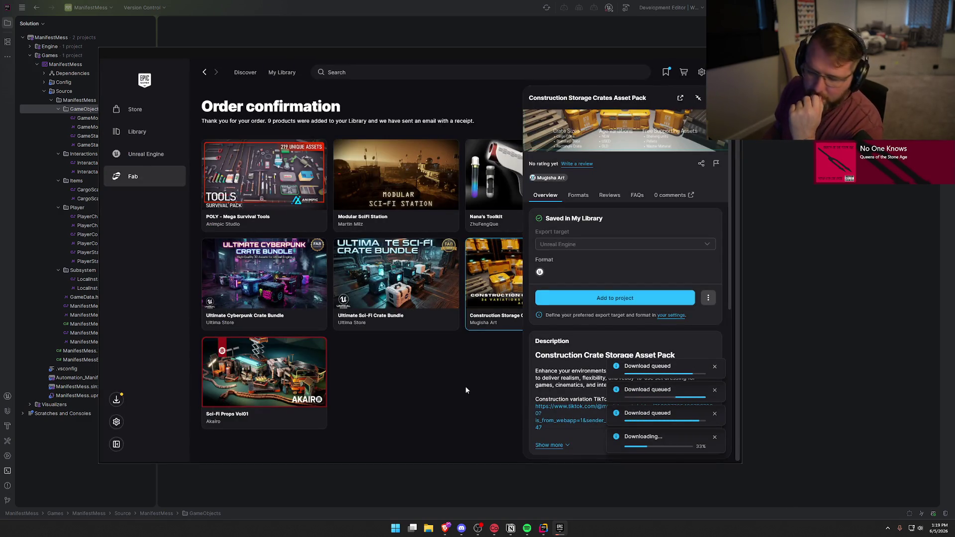
pyautogui.click(502, 371)
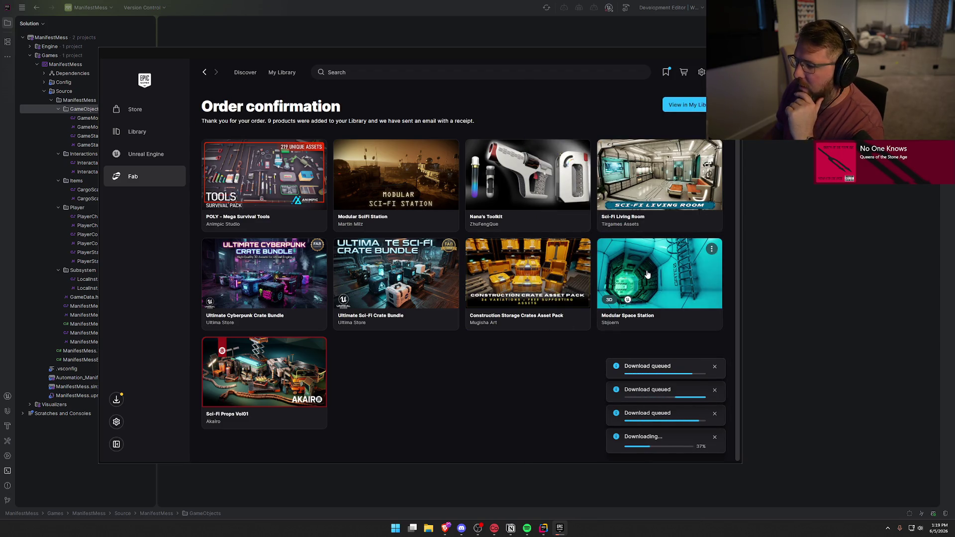
# Add Modular Space Station to ManifestMess as version 5.7 and close its details
pyautogui.click(676, 259)
pyautogui.scroll(-3, 638, 241)
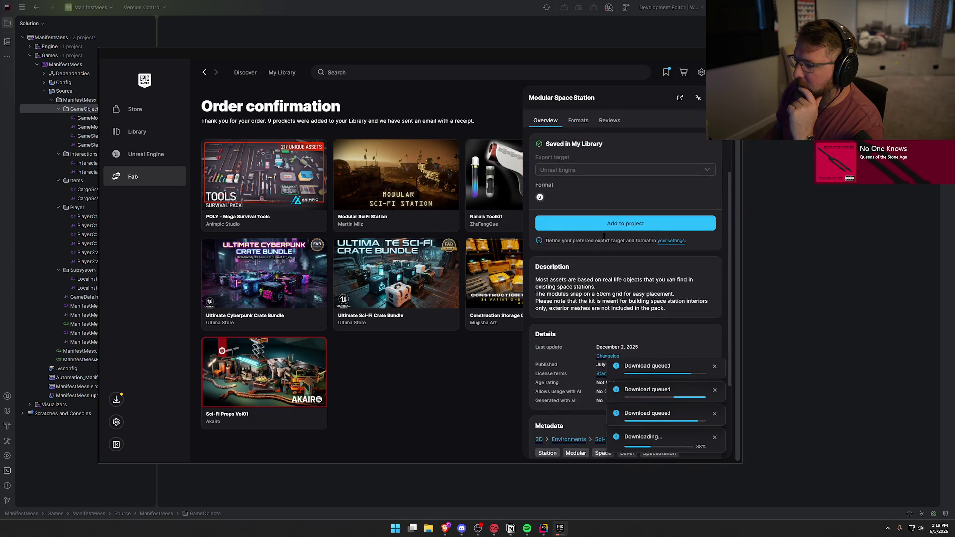
pyautogui.click(636, 224)
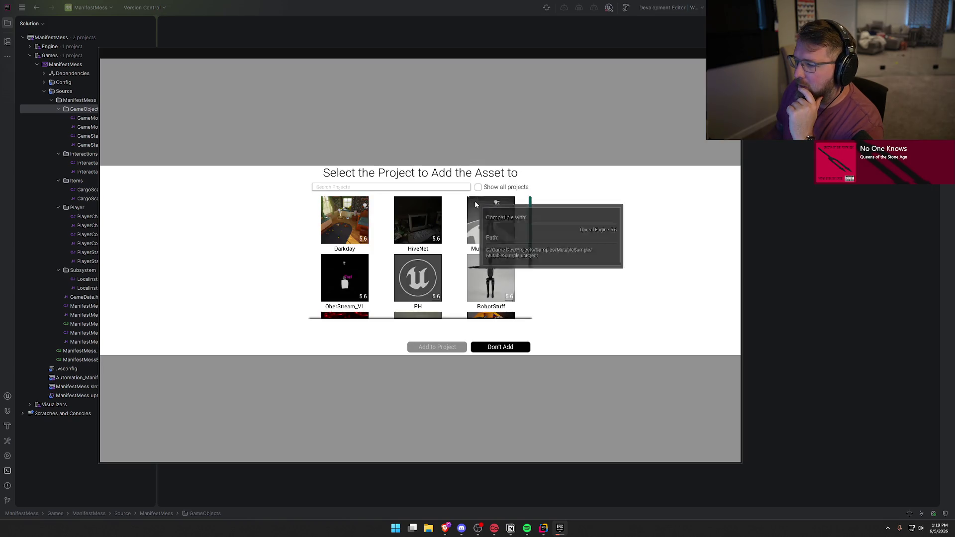
pyautogui.click(345, 279)
pyautogui.click(366, 333)
pyautogui.click(364, 324)
pyautogui.click(437, 347)
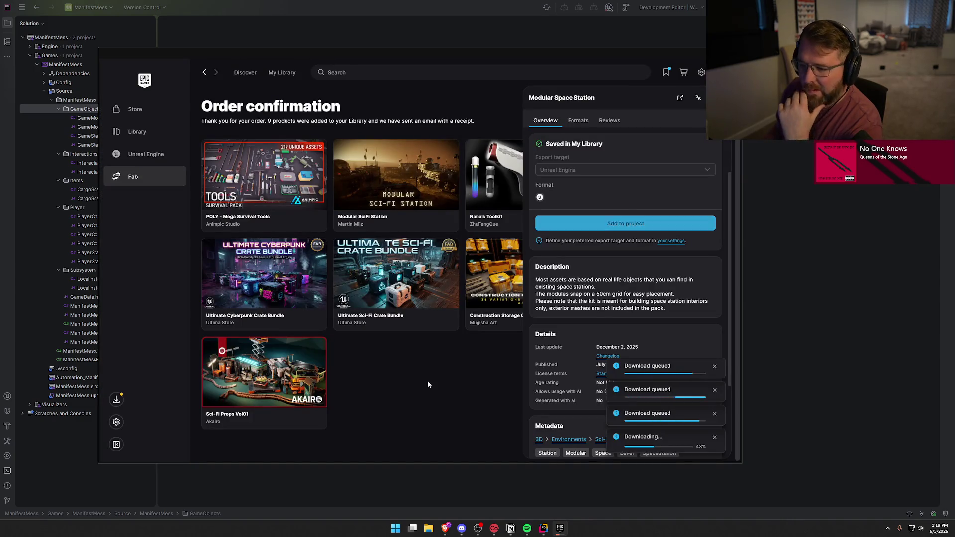
pyautogui.click(456, 386)
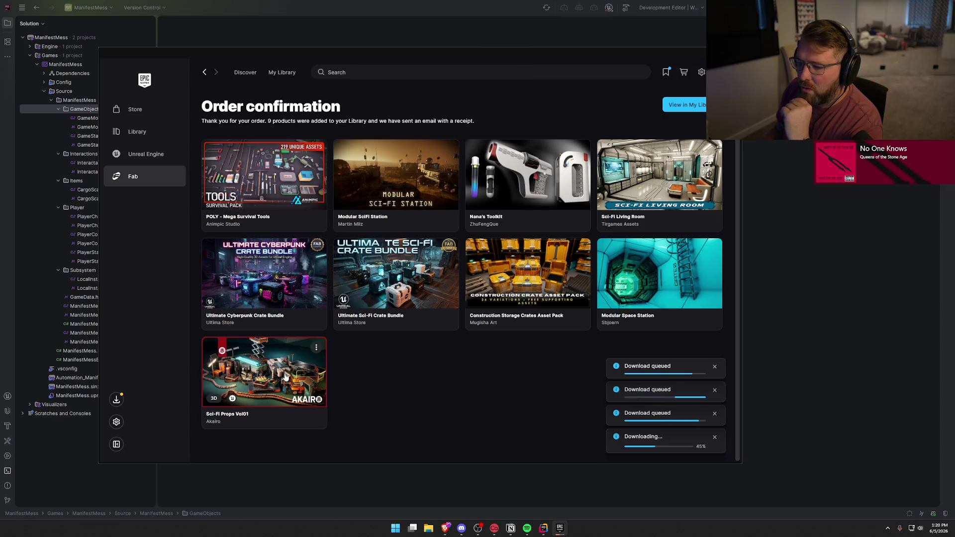
# Add Sci-Fi Props Vol01 to ManifestMess as version 5.7, then open Nana's Toolkit details
pyautogui.click(288, 383)
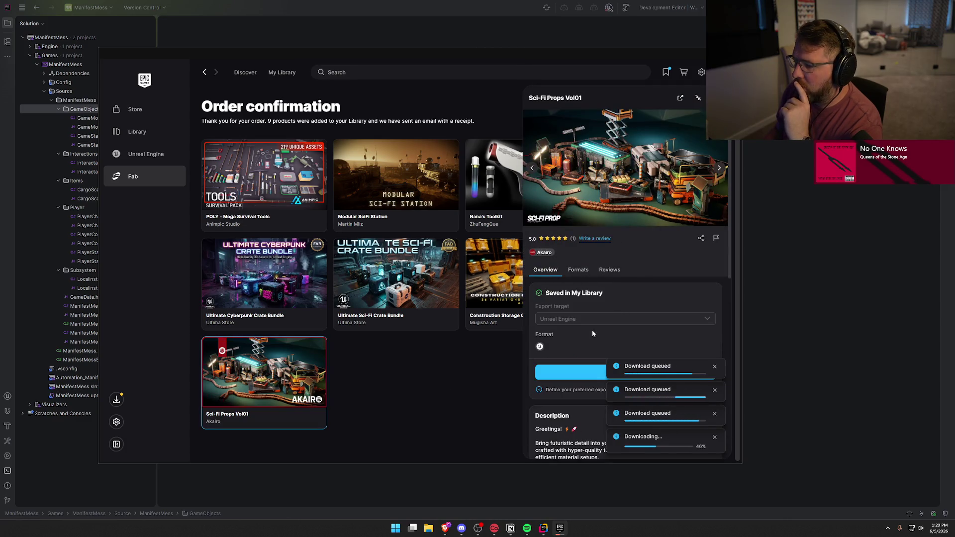
pyautogui.scroll(-2, 592, 330)
pyautogui.click(582, 299)
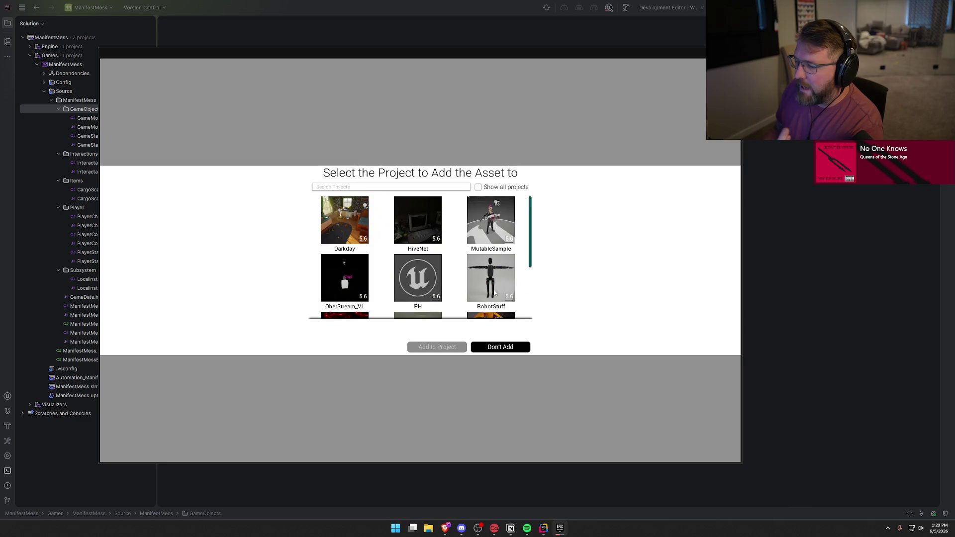
pyautogui.click(478, 187)
pyautogui.click(345, 278)
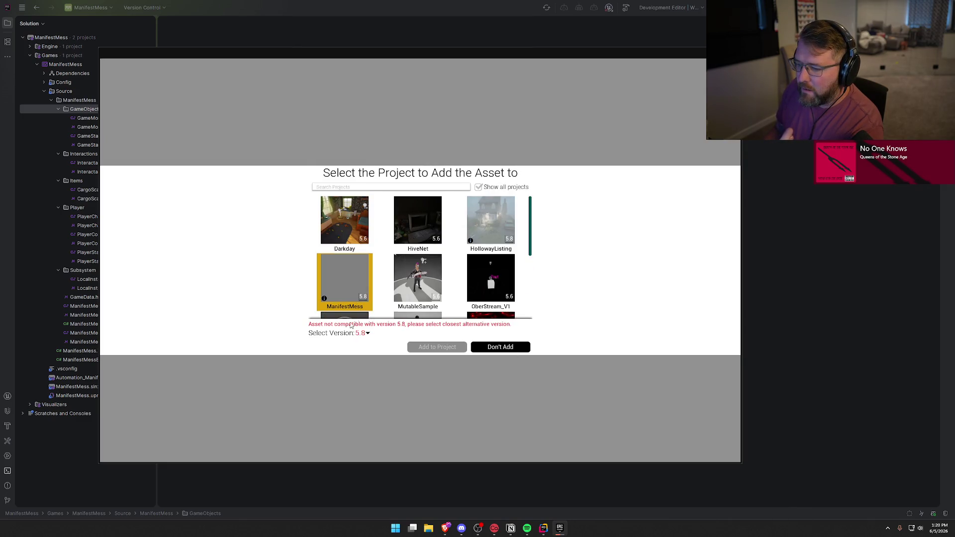
pyautogui.click(364, 334)
pyautogui.click(376, 445)
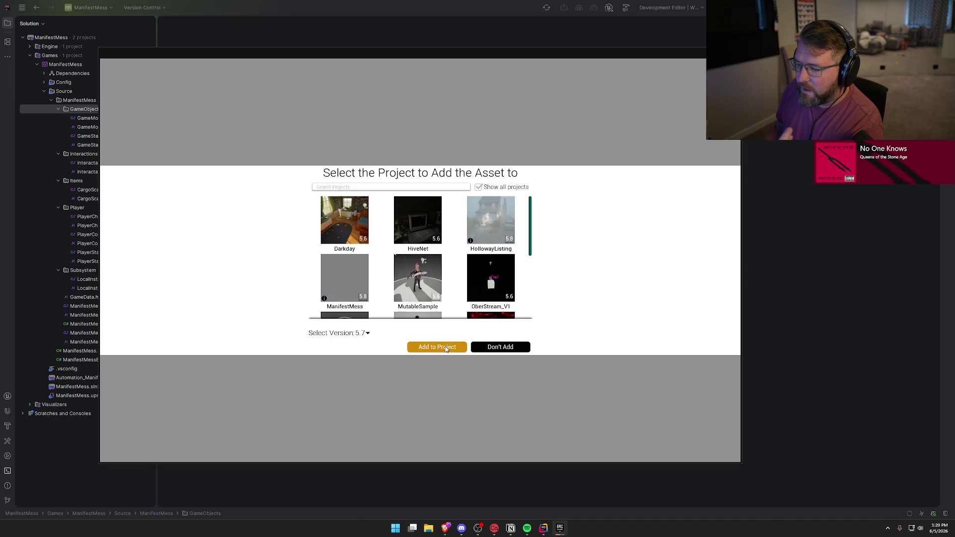
pyautogui.click(437, 347)
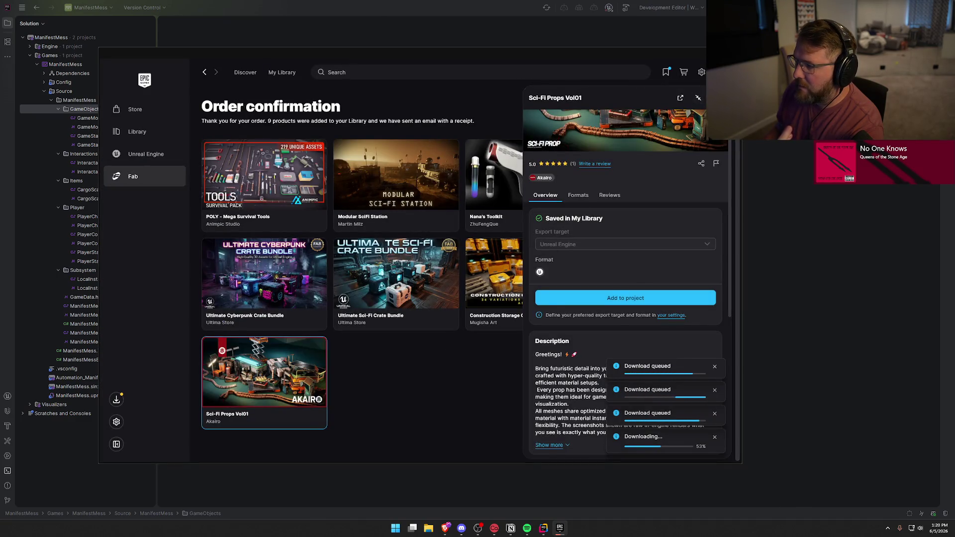
pyautogui.click(698, 98)
pyautogui.click(537, 185)
pyautogui.scroll(-2, 612, 304)
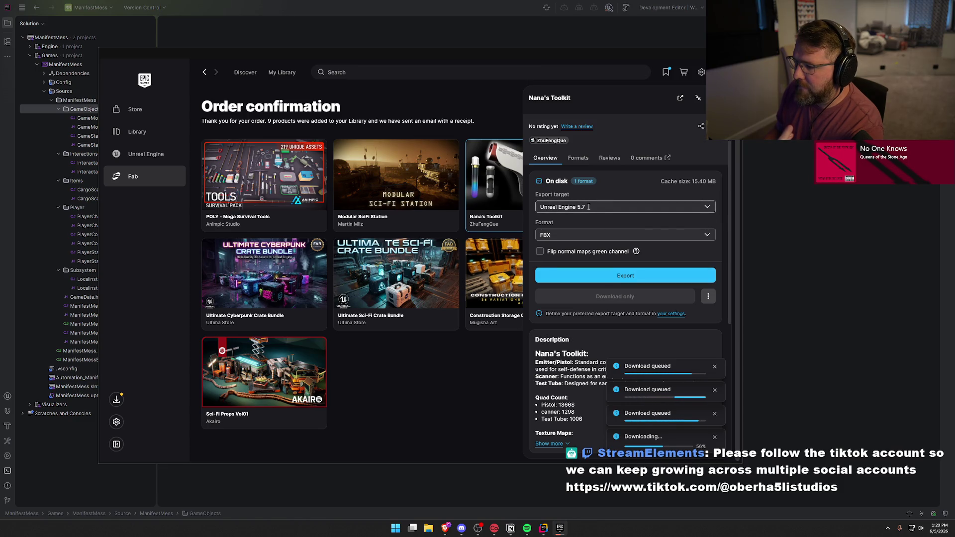
# Keep Nana's Toolkit export target at Unreal Engine 5.7 and format at FBX
pyautogui.click(707, 208)
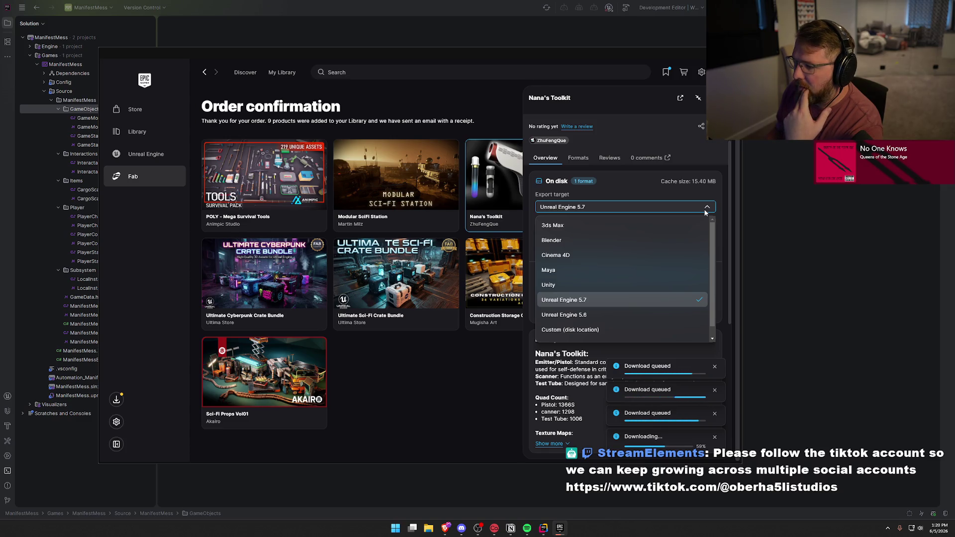
pyautogui.click(707, 208)
pyautogui.click(583, 235)
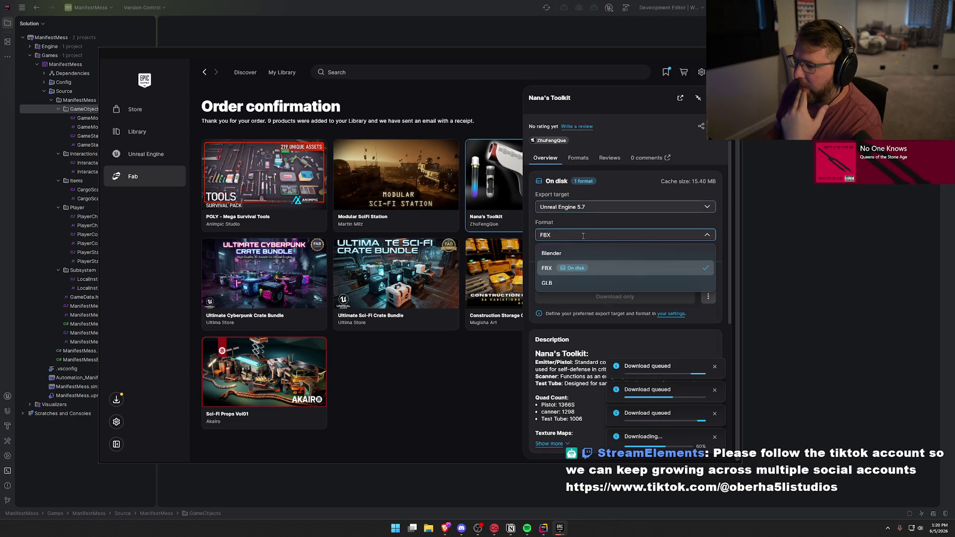
pyautogui.click(585, 271)
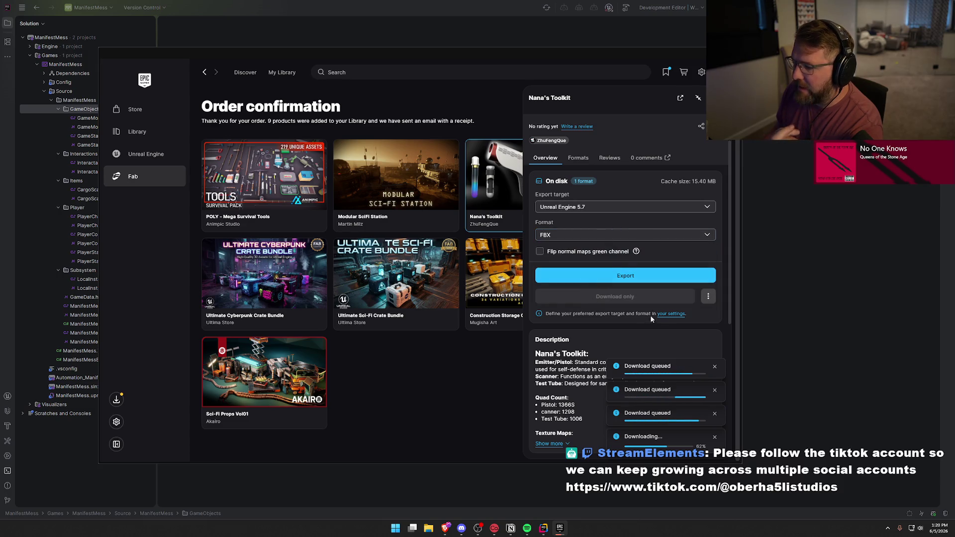
# Open the Fab download settings, cancel changing the download folder, and close the settings
pyautogui.click(668, 314)
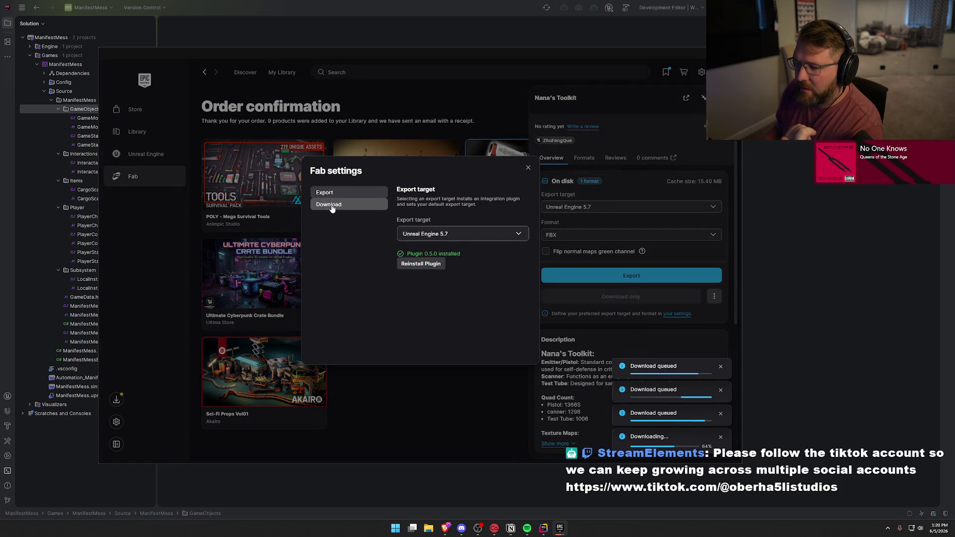
pyautogui.click(368, 205)
pyautogui.click(516, 235)
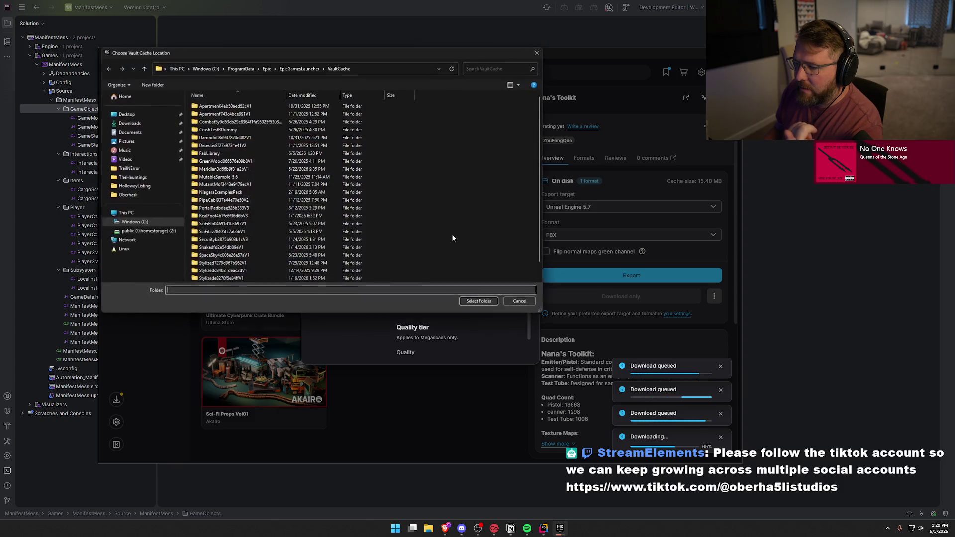
pyautogui.press('Escape')
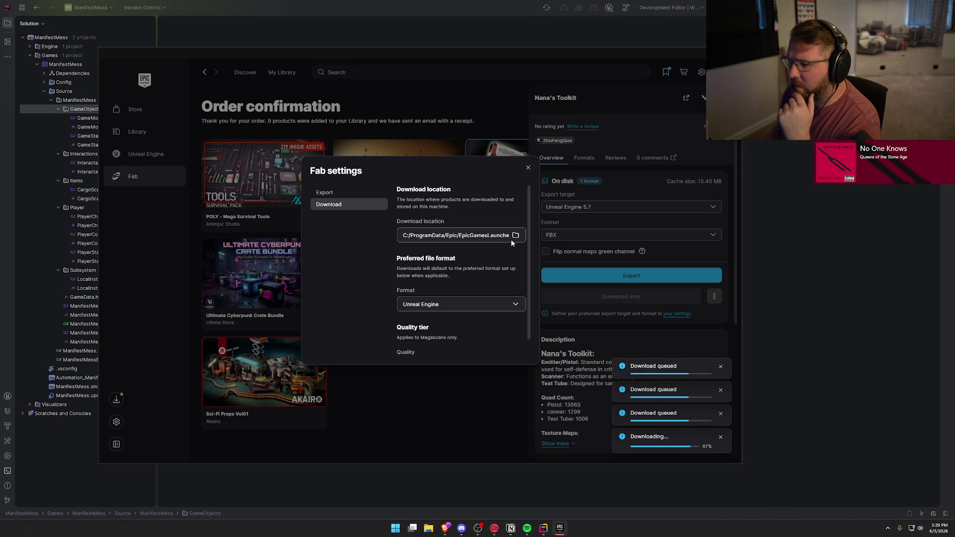
pyautogui.click(528, 168)
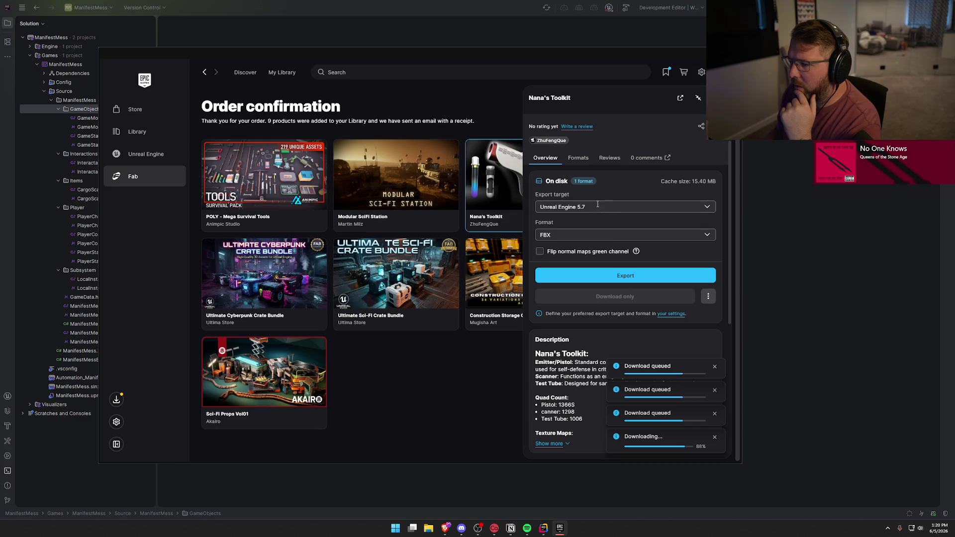
# Read the fbx technical details on Nana's Toolkit's Formats tab
pyautogui.moveTo(580, 182)
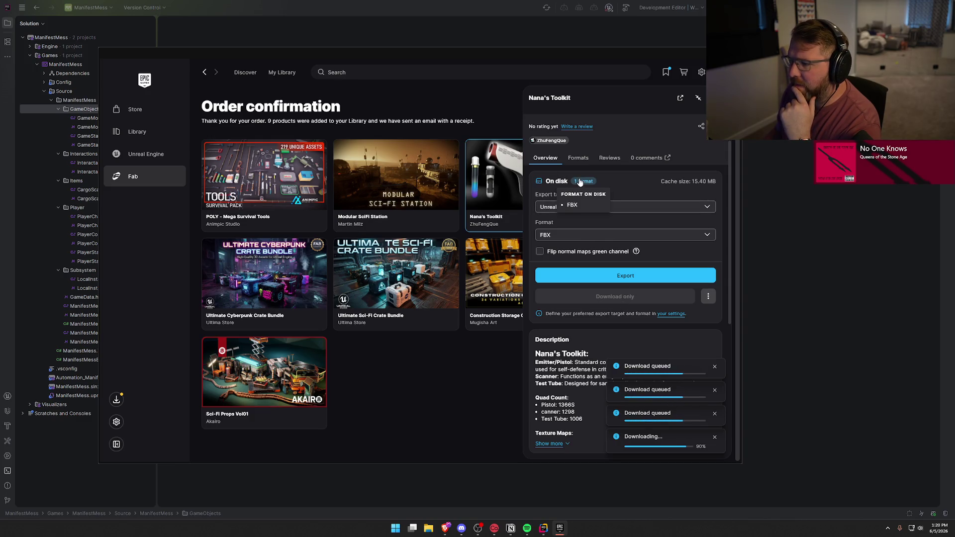
pyautogui.scroll(-2, 689, 312)
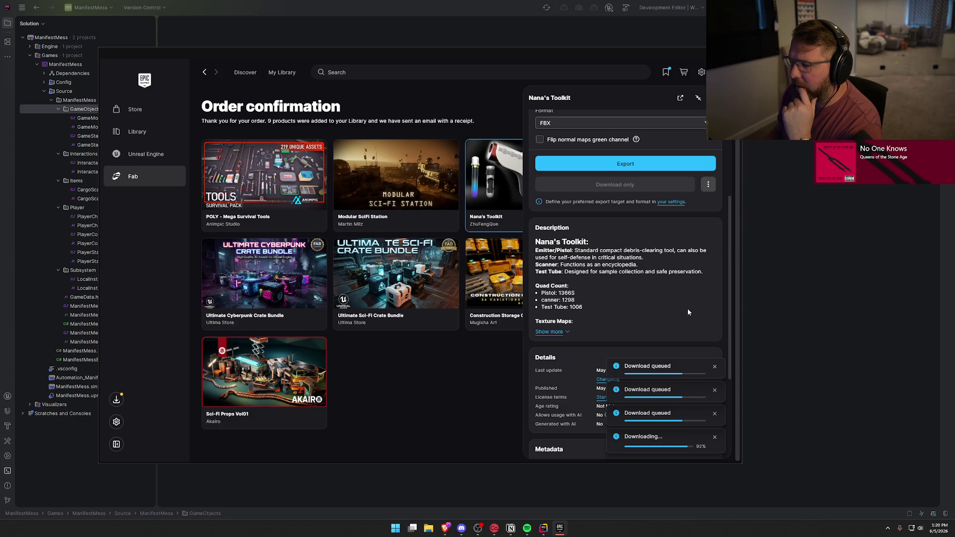
pyautogui.scroll(-2, 688, 269)
pyautogui.scroll(5, 688, 271)
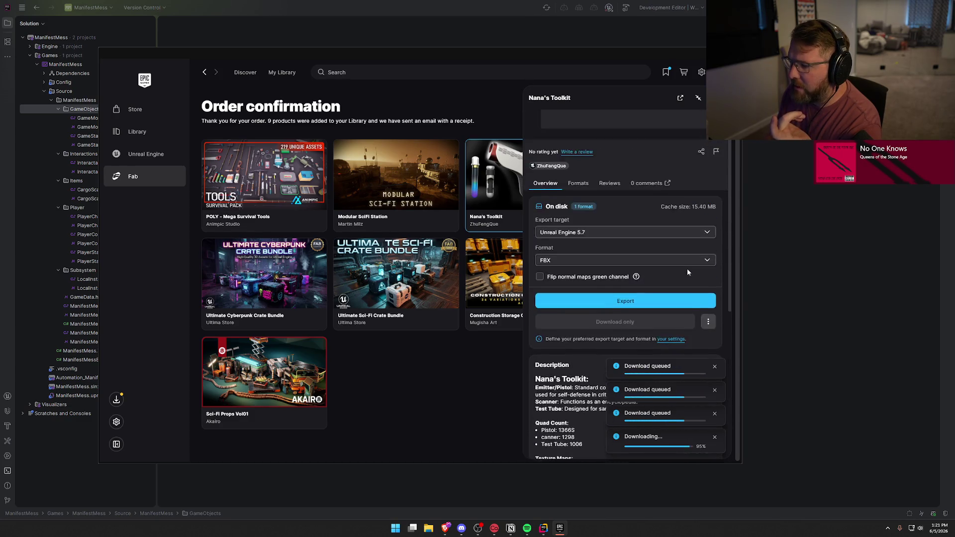
pyautogui.scroll(2, 688, 269)
pyautogui.click(579, 269)
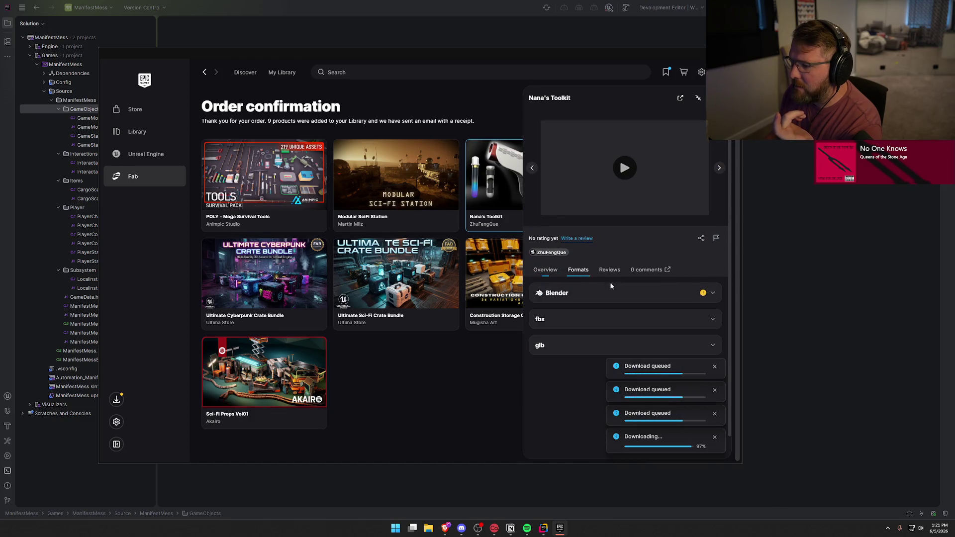
pyautogui.scroll(-1, 608, 293)
pyautogui.click(607, 295)
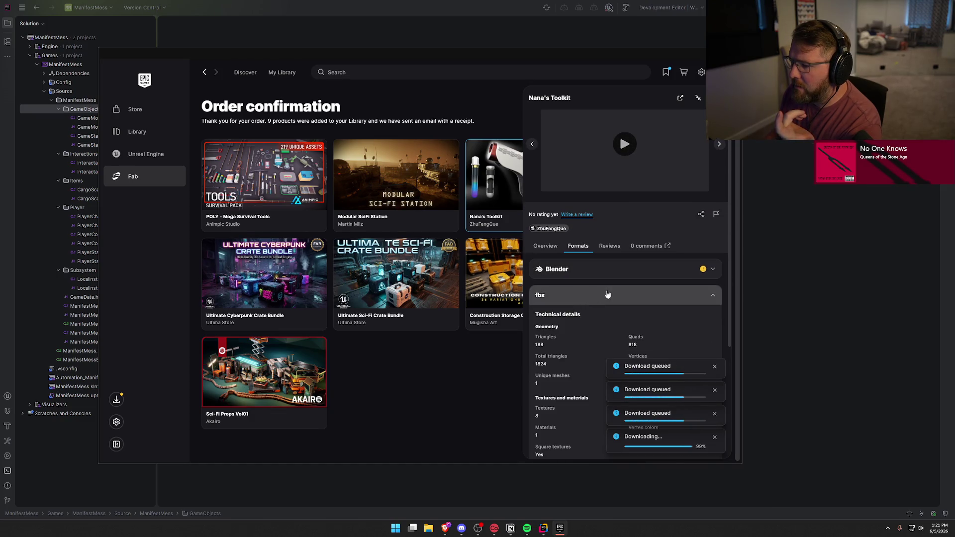
pyautogui.scroll(-5, 605, 290)
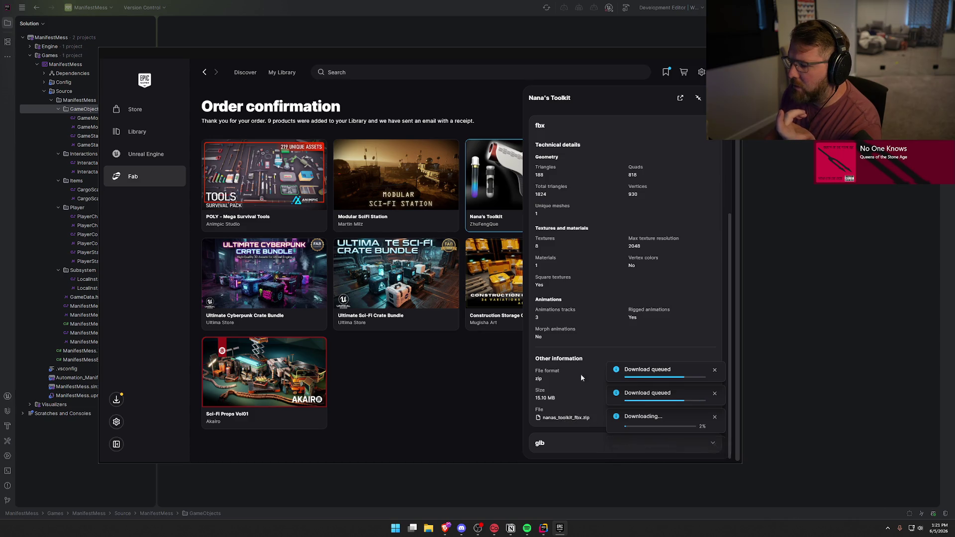
# Bring up the Fab settings showing the Unreal Engine 5.7 export target
pyautogui.scroll(5, 581, 392)
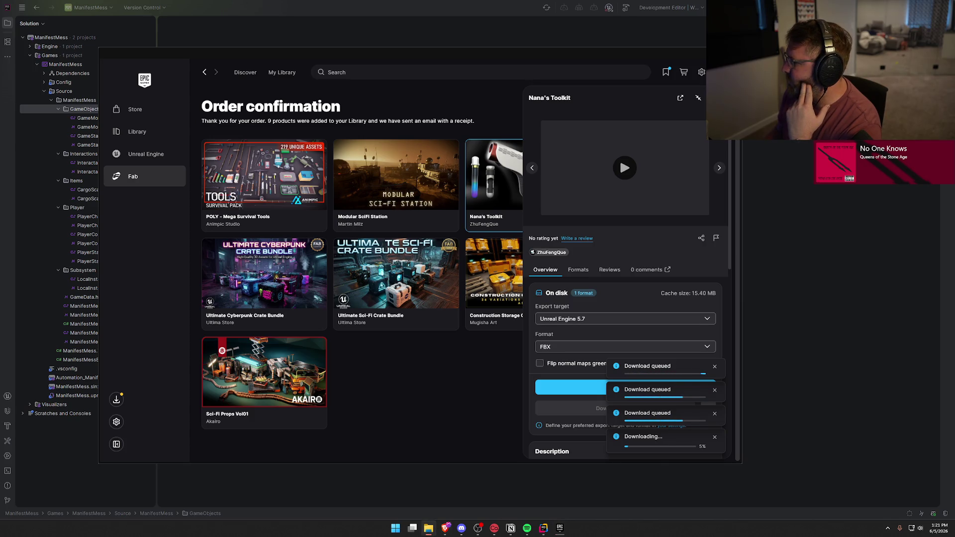
pyautogui.scroll(-3, 582, 363)
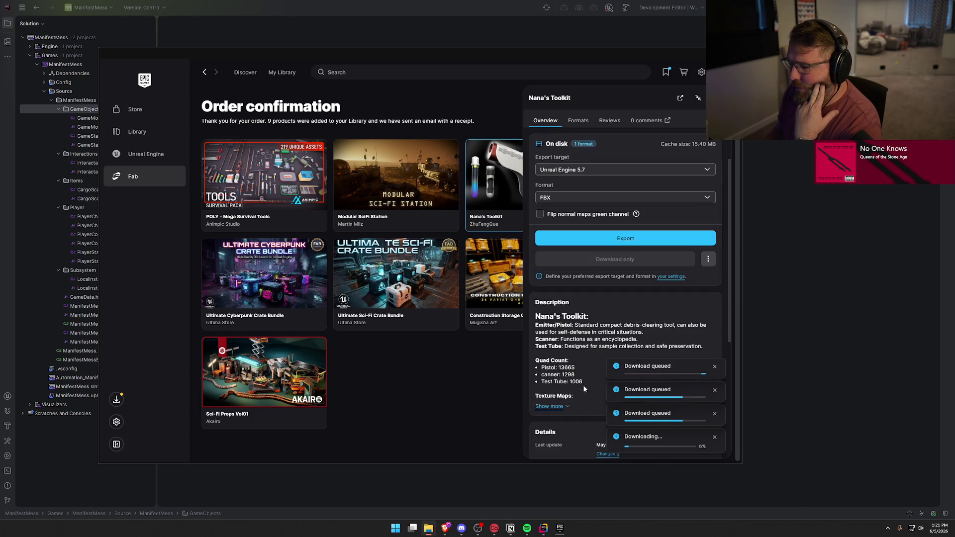
pyautogui.click(676, 277)
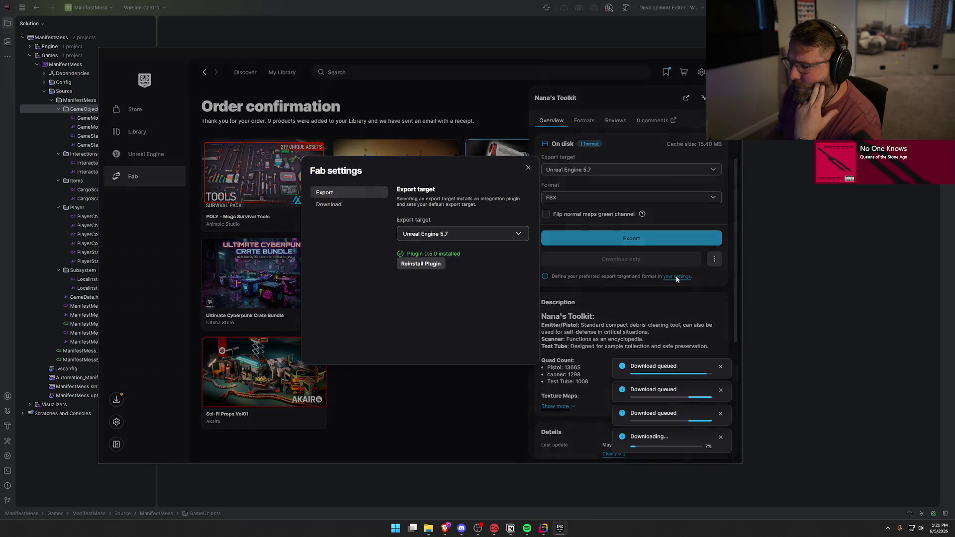
# Check the download location and preferred format on the Fab Download page, then close the dialog
pyautogui.click(323, 207)
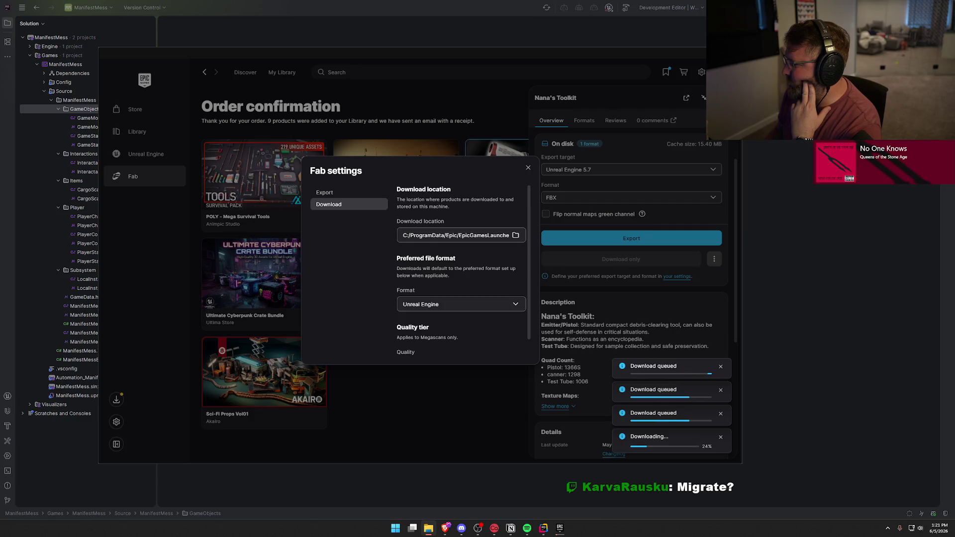
pyautogui.doubleClick(526, 171)
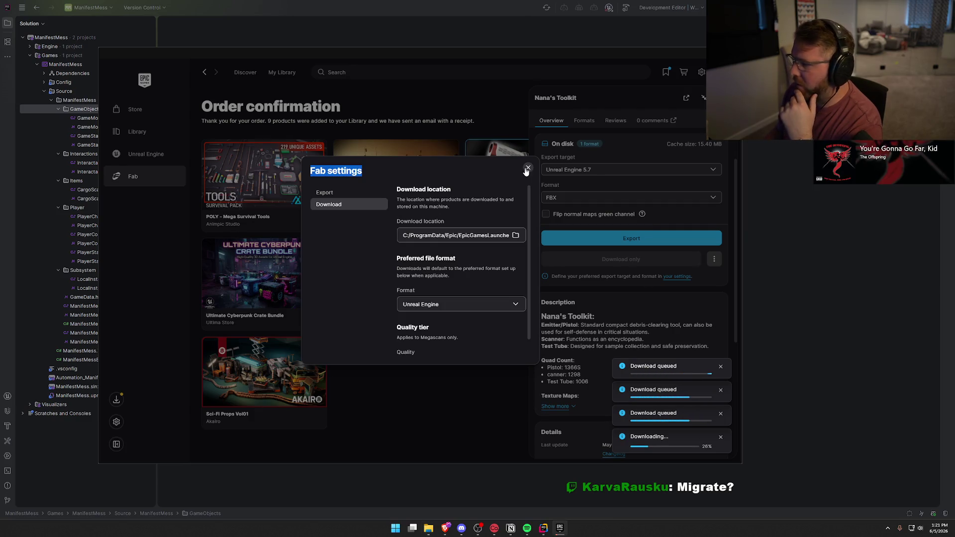
pyautogui.click(527, 171)
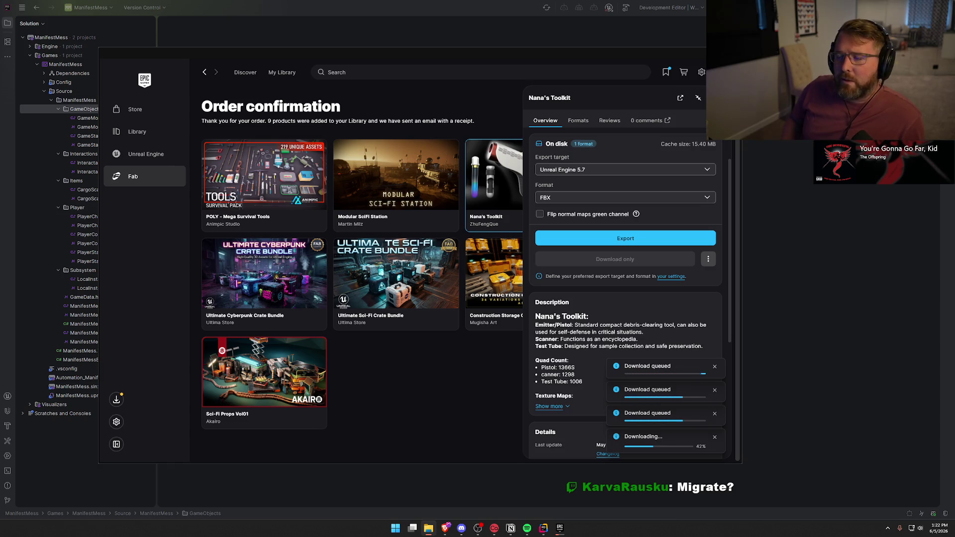
# Move the Epic launcher aside to reveal Rider and build the ManifestMess project
pyautogui.click(357, 455)
pyautogui.moveTo(488, 88)
pyautogui.mouseDown()
pyautogui.moveTo(933, 153)
pyautogui.moveTo(954, 164)
pyautogui.mouseUp()
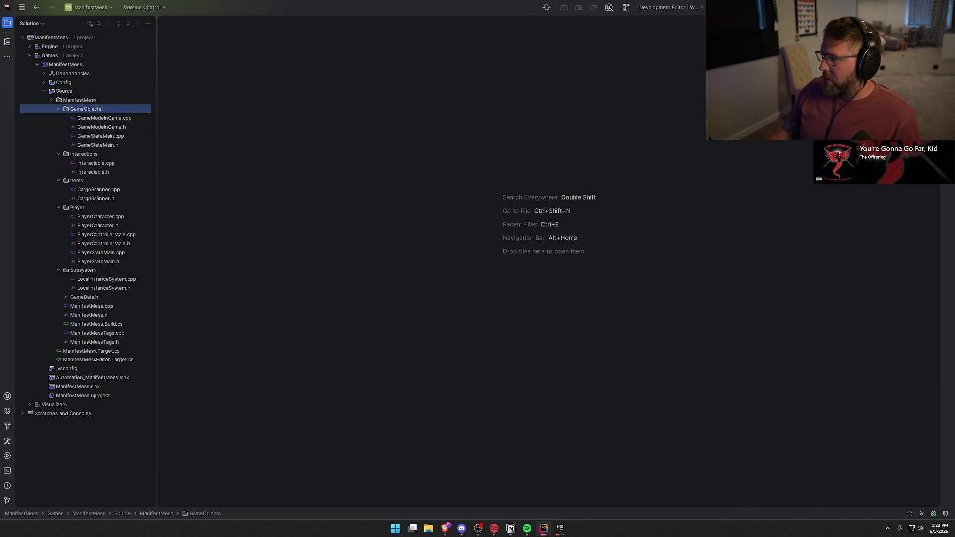
pyautogui.hotkey('ctrl', 'shift', 'b')
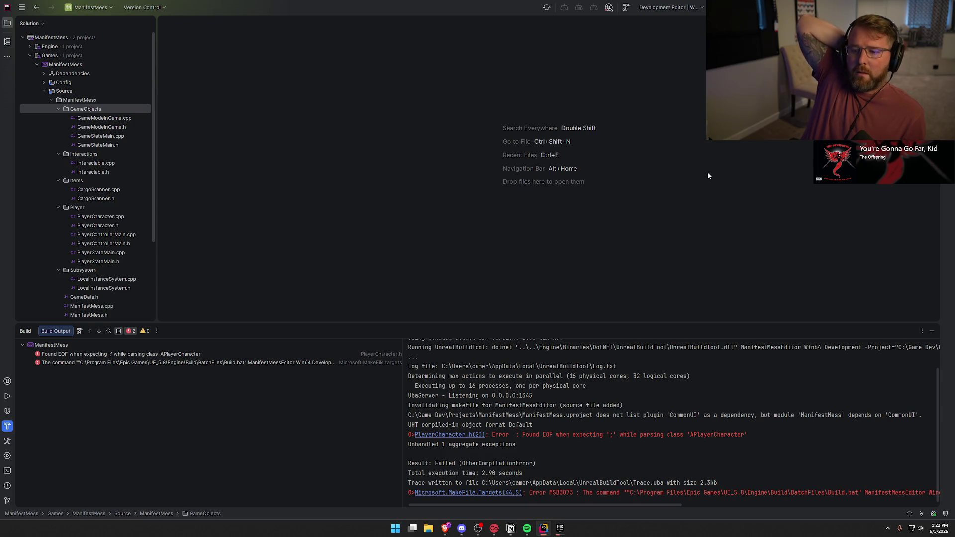
# Fix the end-of-file error by adding a closing brace in PlayerCharacter.h, then rebuild
pyautogui.doubleClick(150, 354)
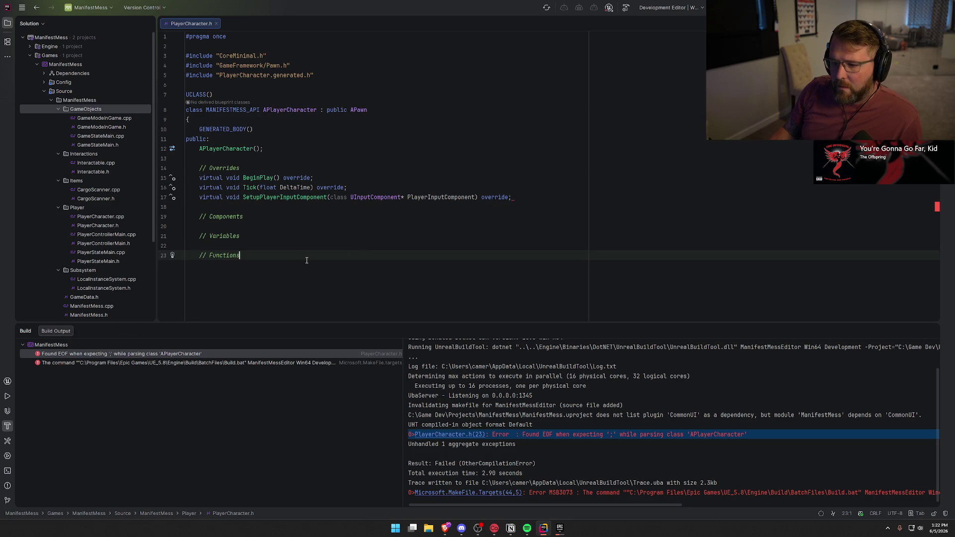
pyautogui.press('Return')
pyautogui.write('}')
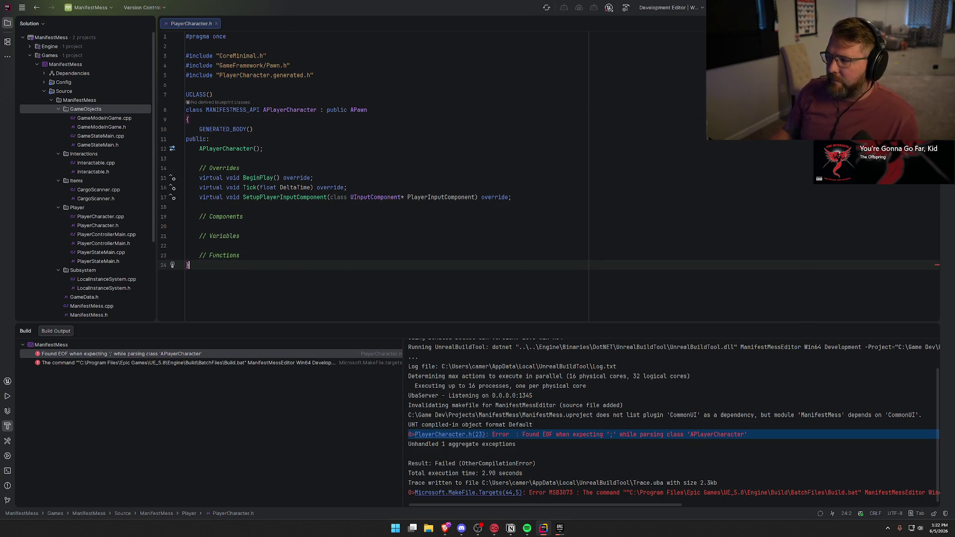
pyautogui.hotkey('ctrl', 'shift', 'b')
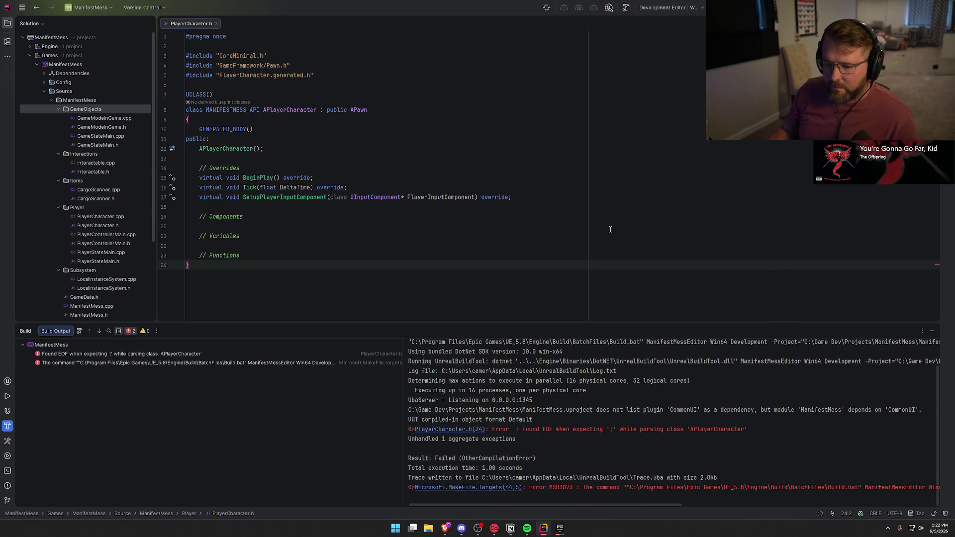
# Check the line endings of the PlayerCharacter.h declarations and close the build output
pyautogui.click(269, 284)
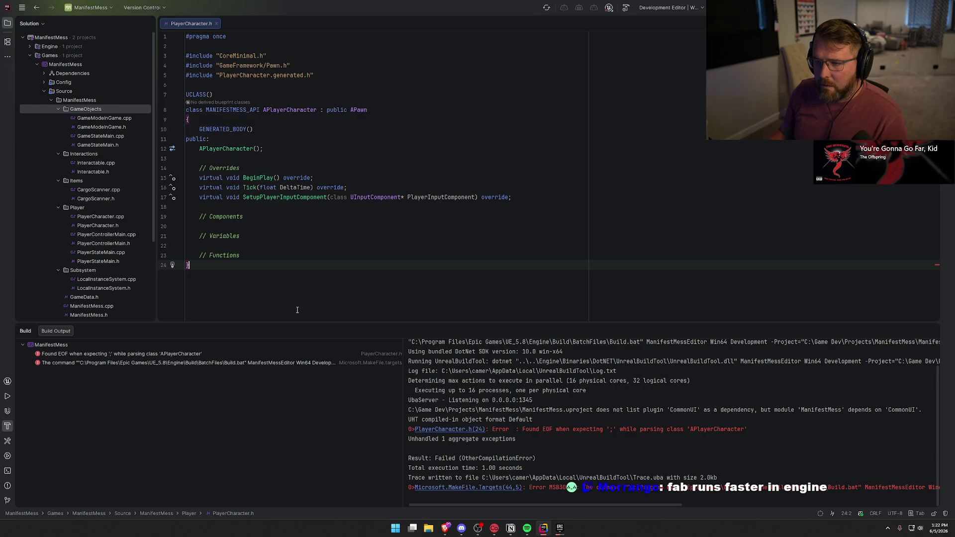
pyautogui.press('Up')
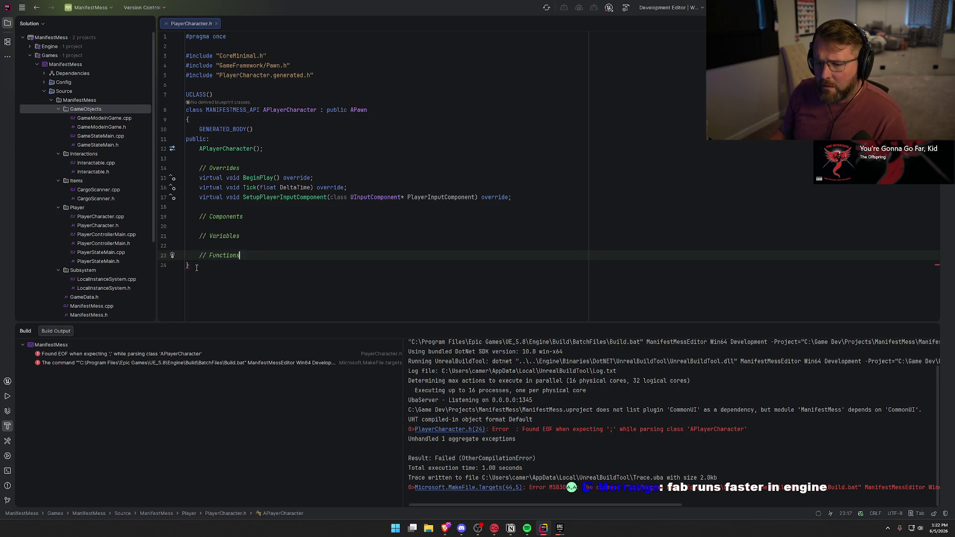
pyautogui.moveTo(188, 264)
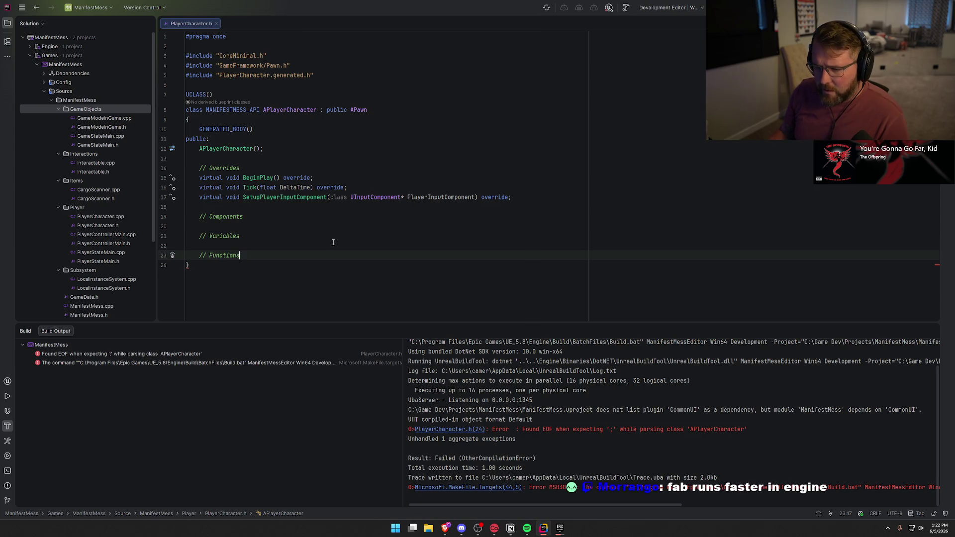
pyautogui.click(512, 199)
pyautogui.press('Up')
pyautogui.press('Up')
pyautogui.click(283, 150)
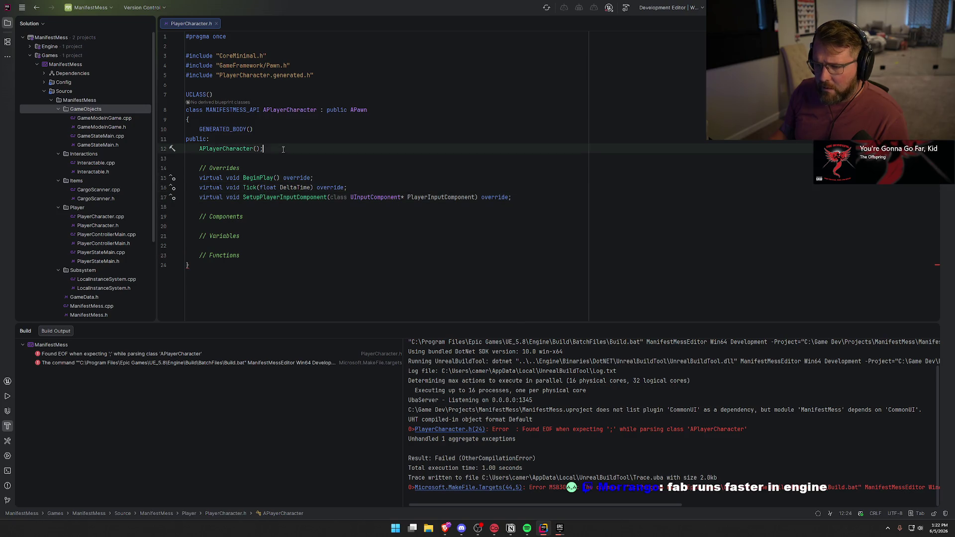
pyautogui.click(305, 133)
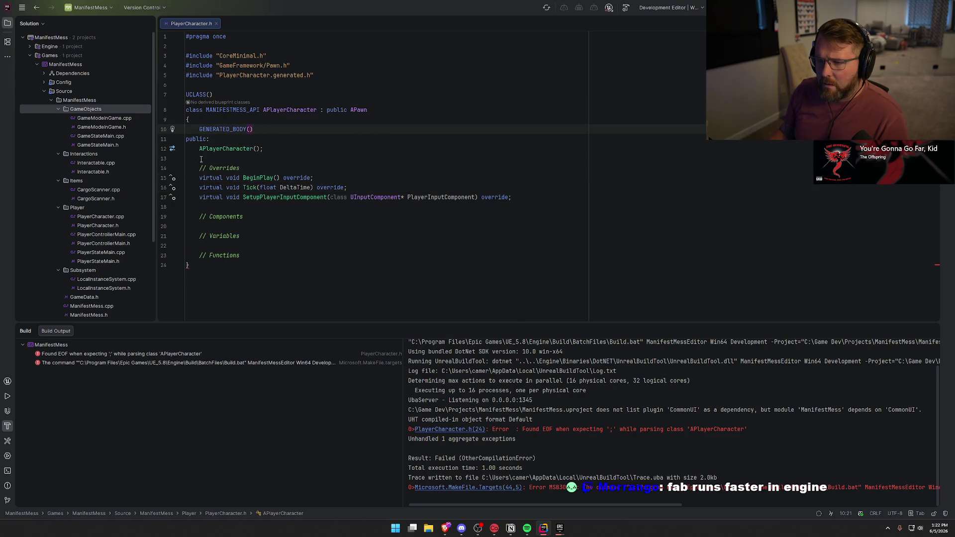
pyautogui.click(275, 266)
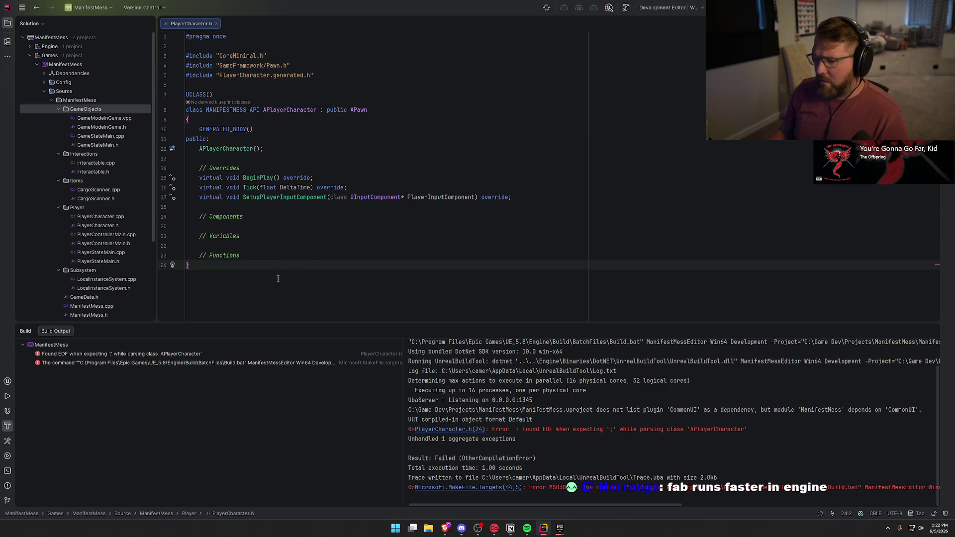
pyautogui.click(935, 331)
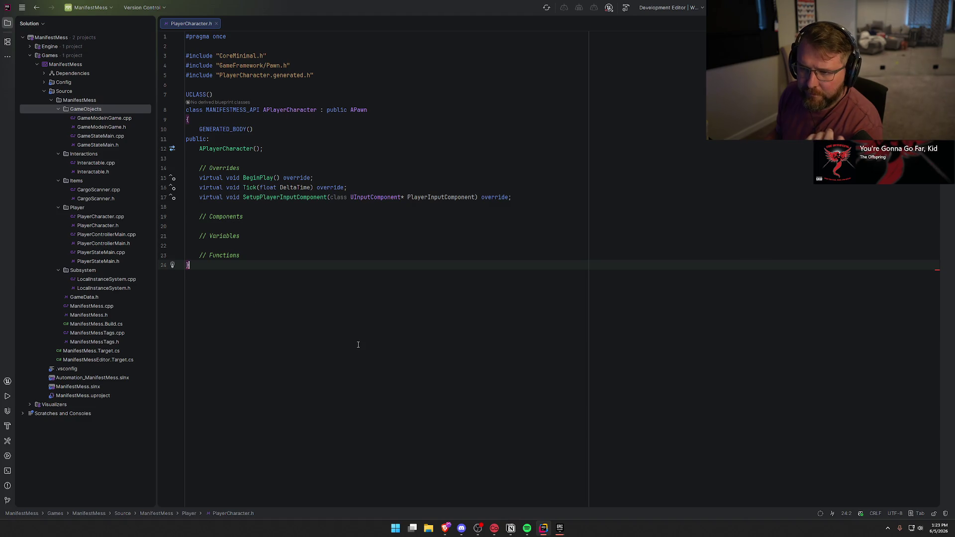
# Glance at CargoScanner.h, then rebuild ManifestMess from PlayerCharacter.h while it compiles
pyautogui.doubleClick(107, 198)
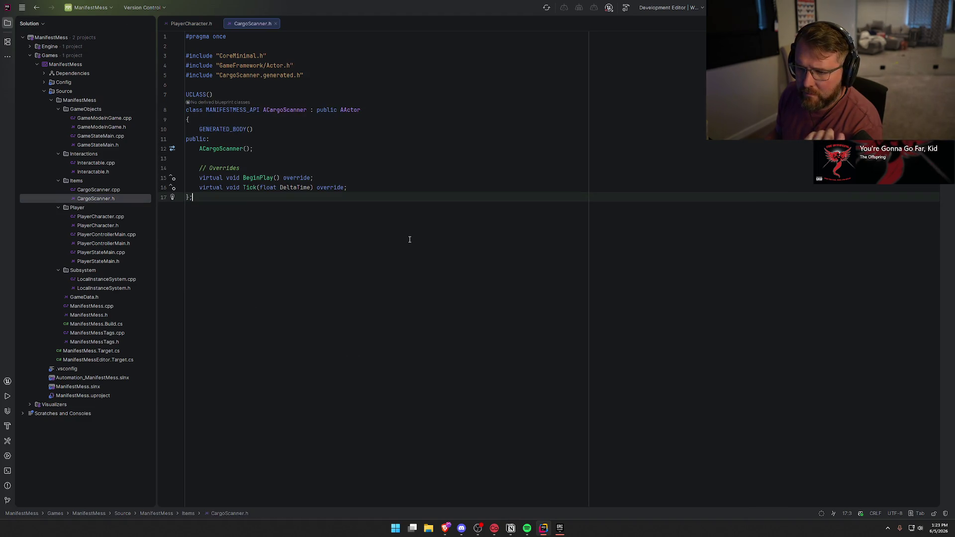
pyautogui.hotkey('ctrl', 'Tab')
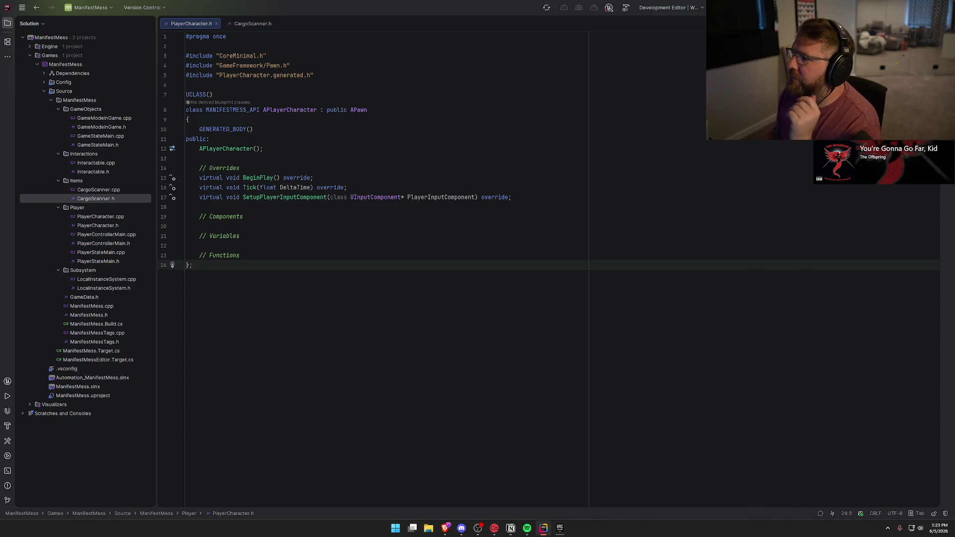
pyautogui.hotkey('ctrl', 'shift', 'b')
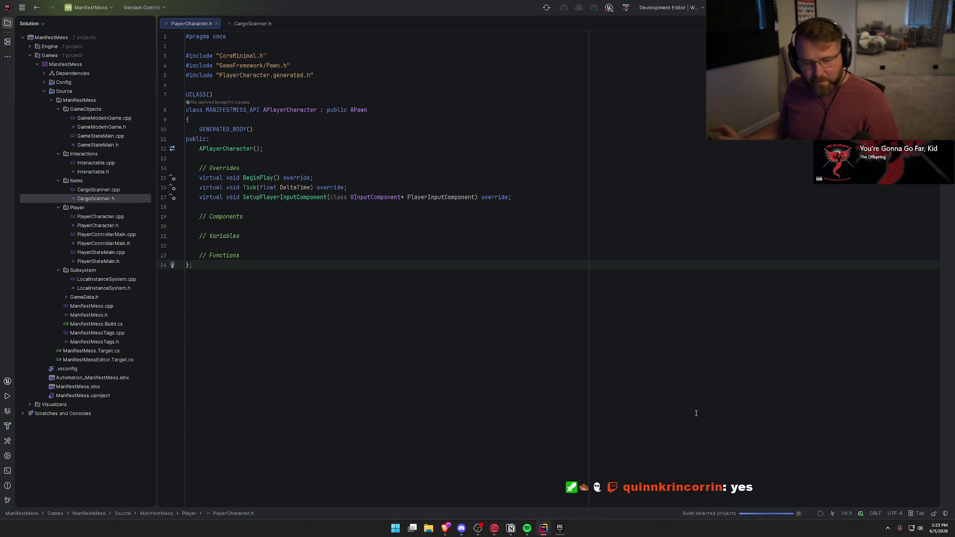
pyautogui.hotkey('alt', 'Tab')
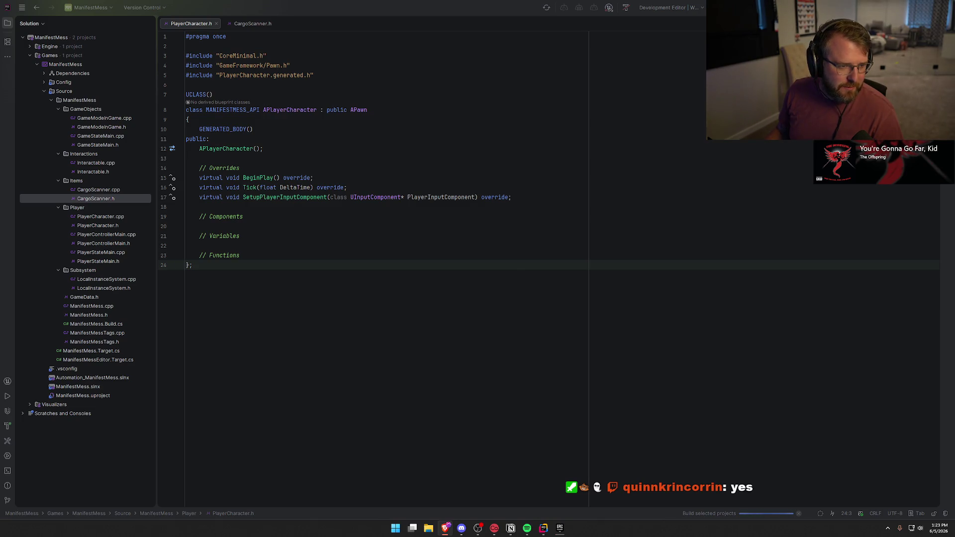
pyautogui.click(426, 306)
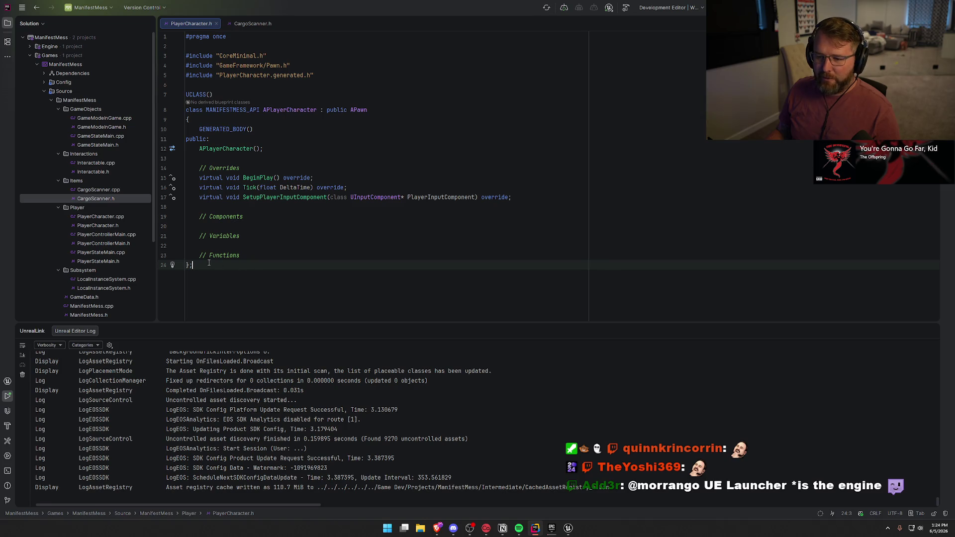
# Confirm 'Build succeeded' in Rider and switch to the Unreal Editor showing GameWorld
pyautogui.click(249, 256)
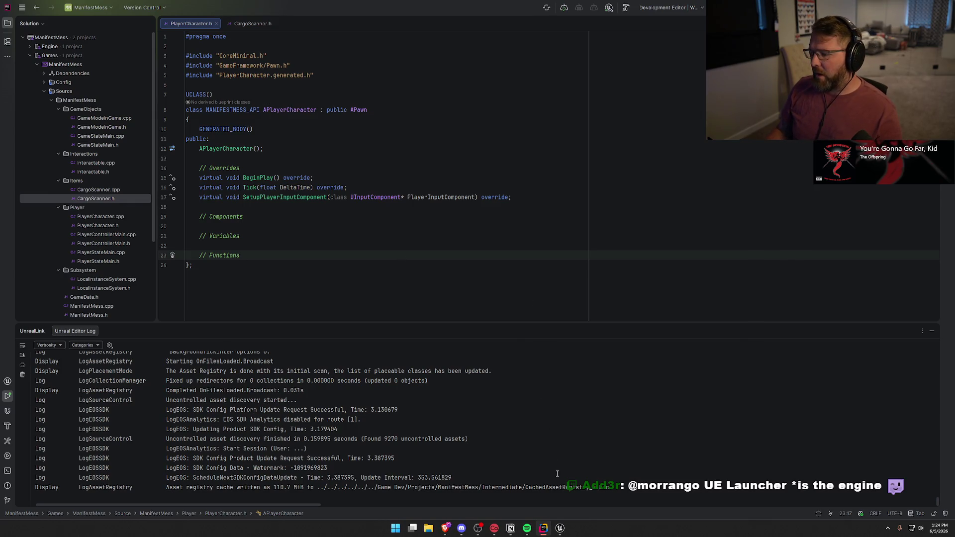
pyautogui.click(558, 531)
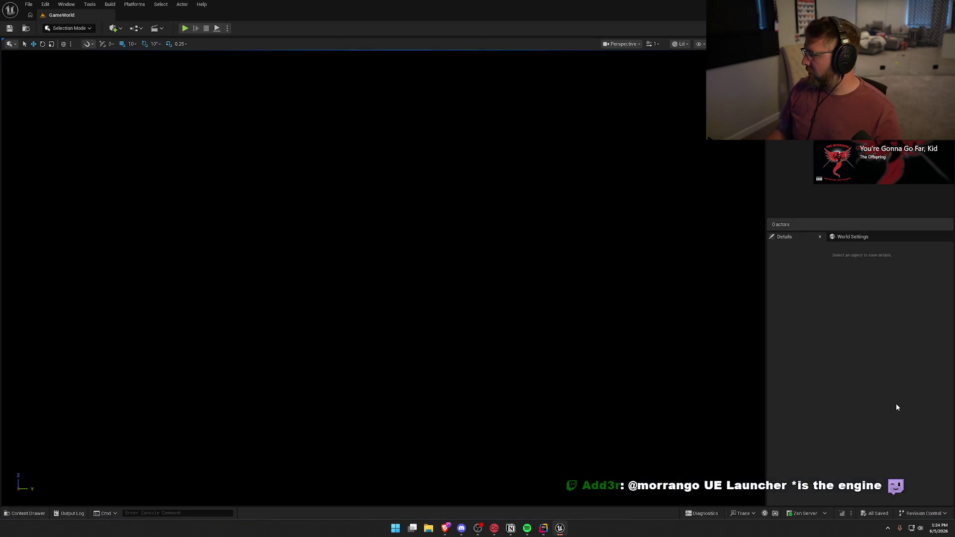
# Open the Epic Games Launcher Library from its tray icon and browse the engine versions and projects
pyautogui.click(888, 528)
pyautogui.rightClick(917, 493)
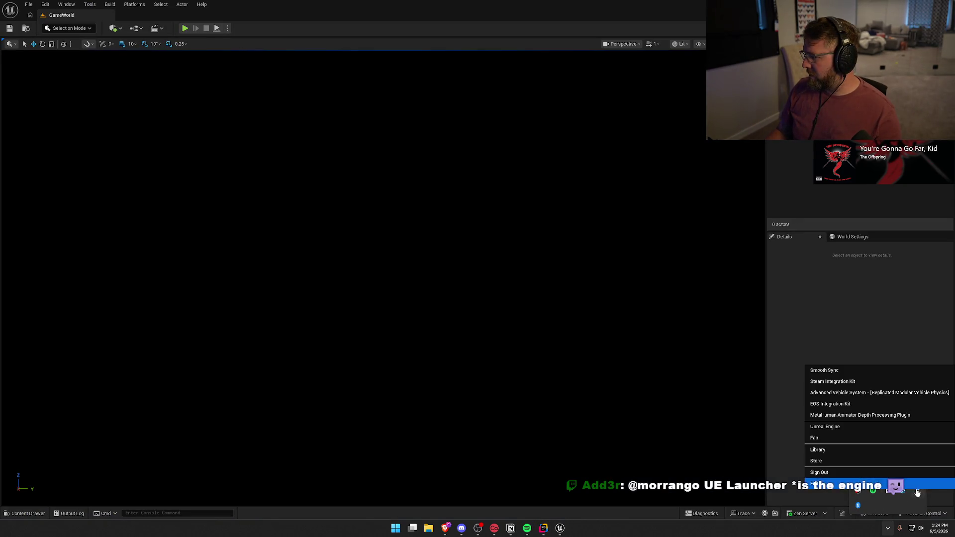
pyautogui.click(841, 450)
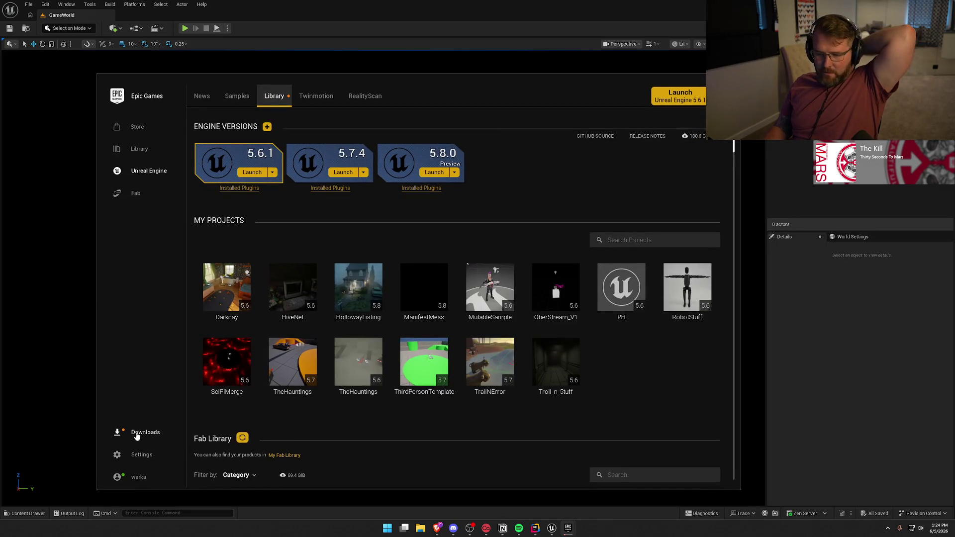
pyautogui.scroll(-3, 622, 413)
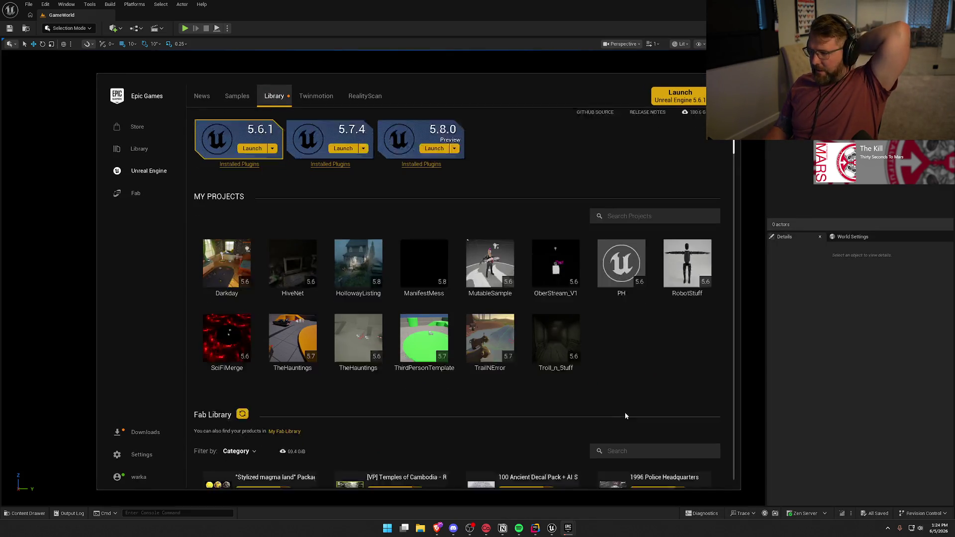
pyautogui.scroll(3, 610, 404)
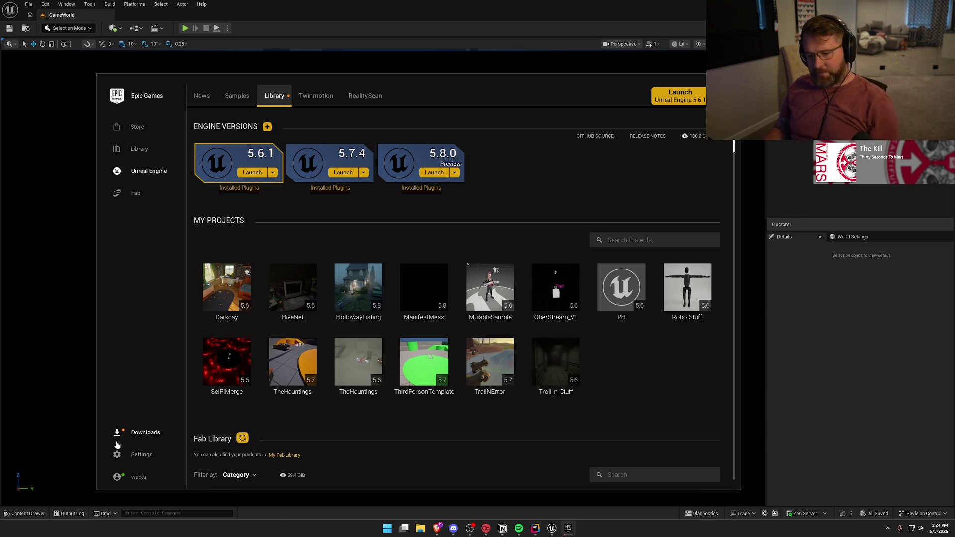
pyautogui.click(137, 452)
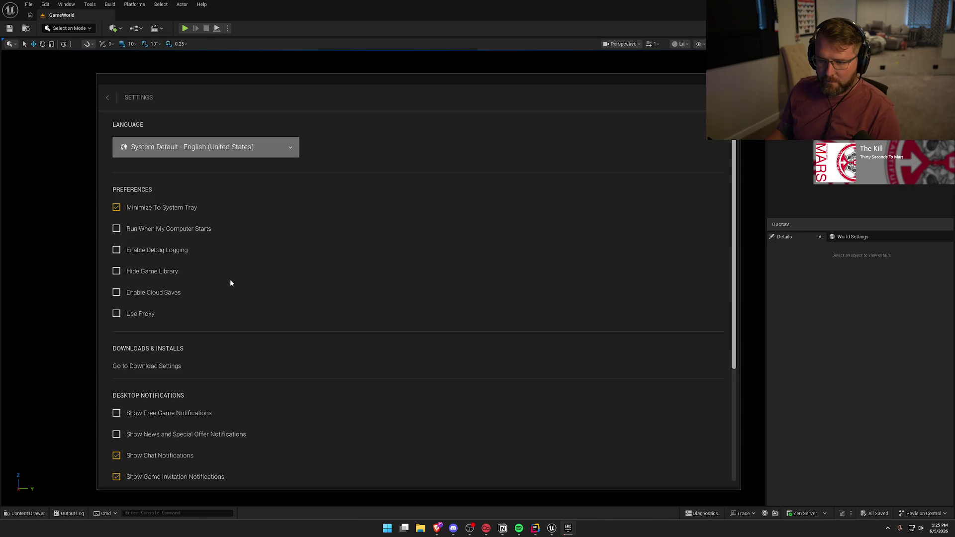
# Turn off Show Chat Notifications, keep game invitation notifications on, and return to the library
pyautogui.scroll(-1, 231, 283)
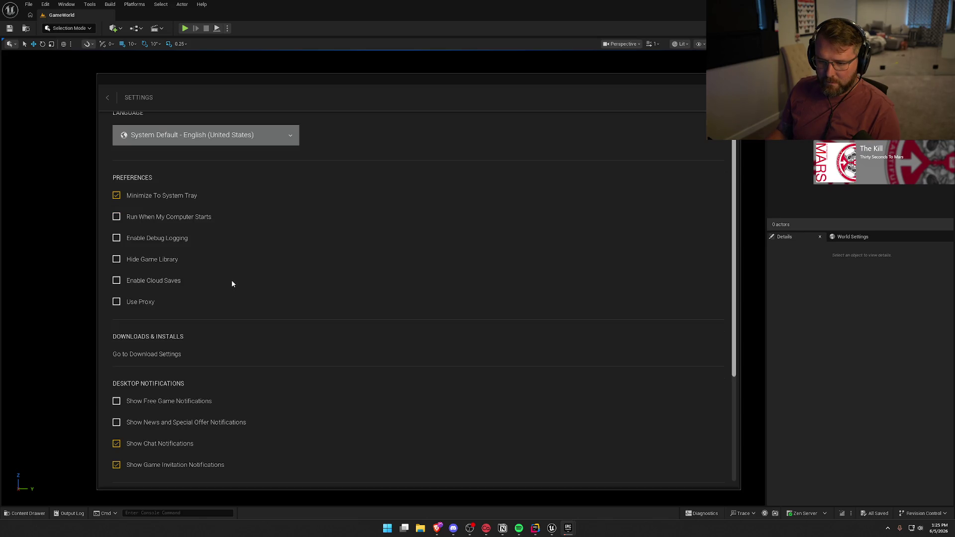
pyautogui.scroll(-2, 231, 283)
pyautogui.scroll(-6, 231, 284)
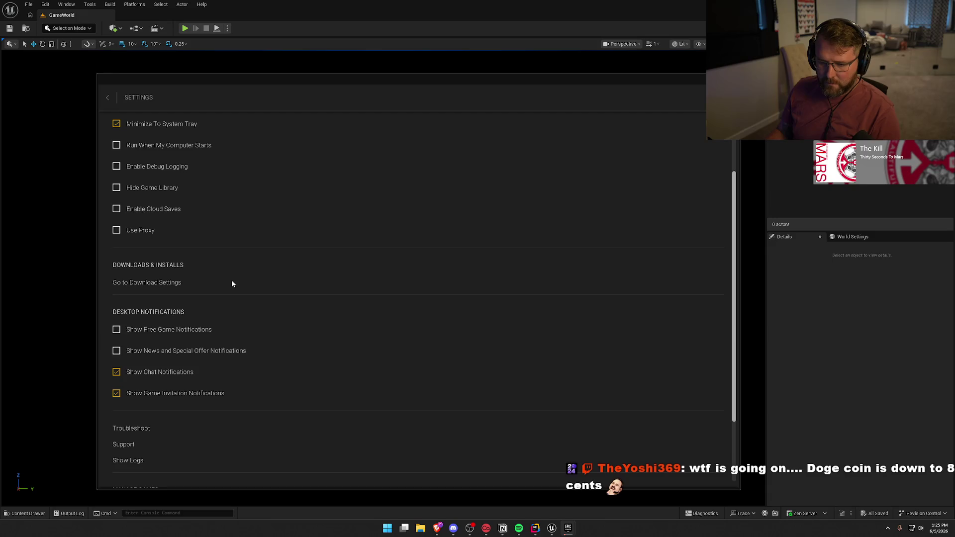
pyautogui.scroll(-1, 231, 284)
pyautogui.click(117, 336)
pyautogui.click(116, 358)
pyautogui.scroll(-5, 298, 371)
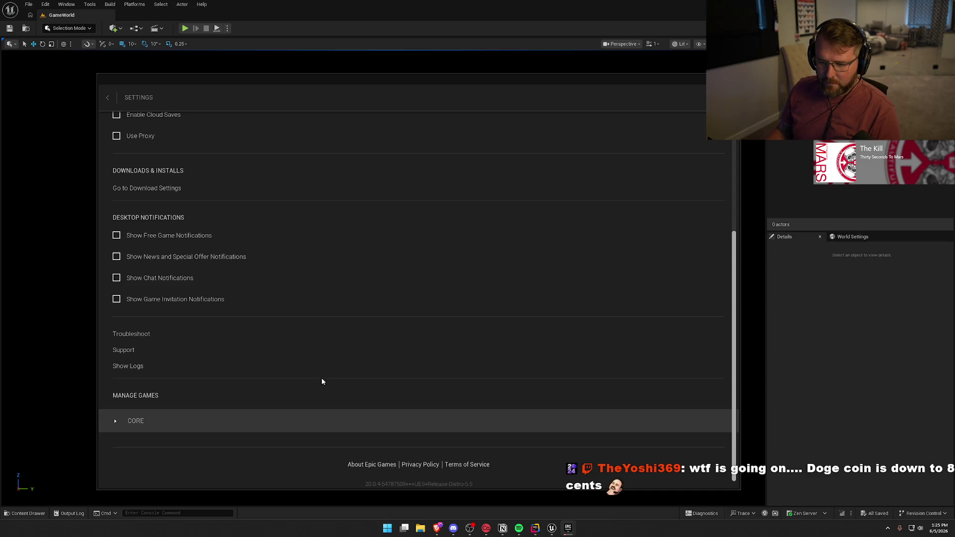
pyautogui.click(117, 300)
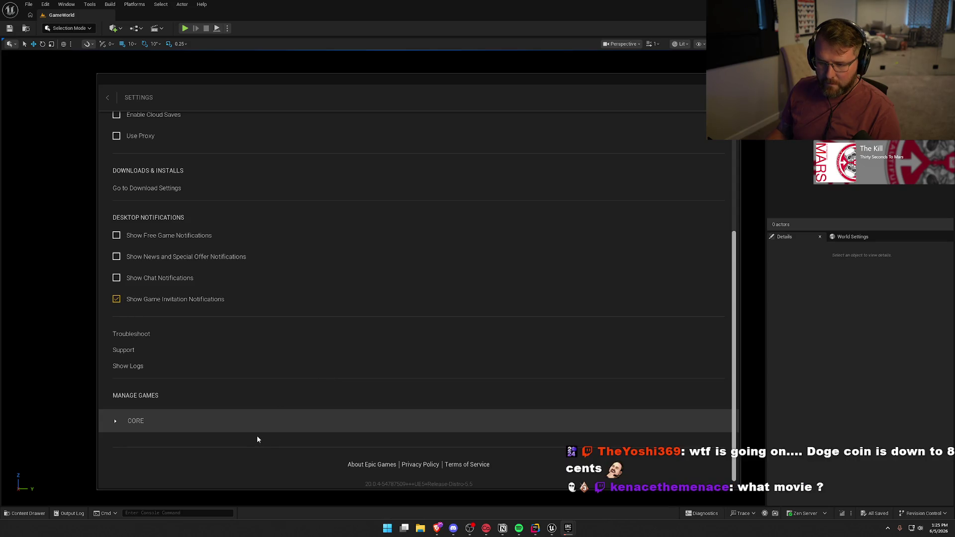
pyautogui.scroll(3, 219, 364)
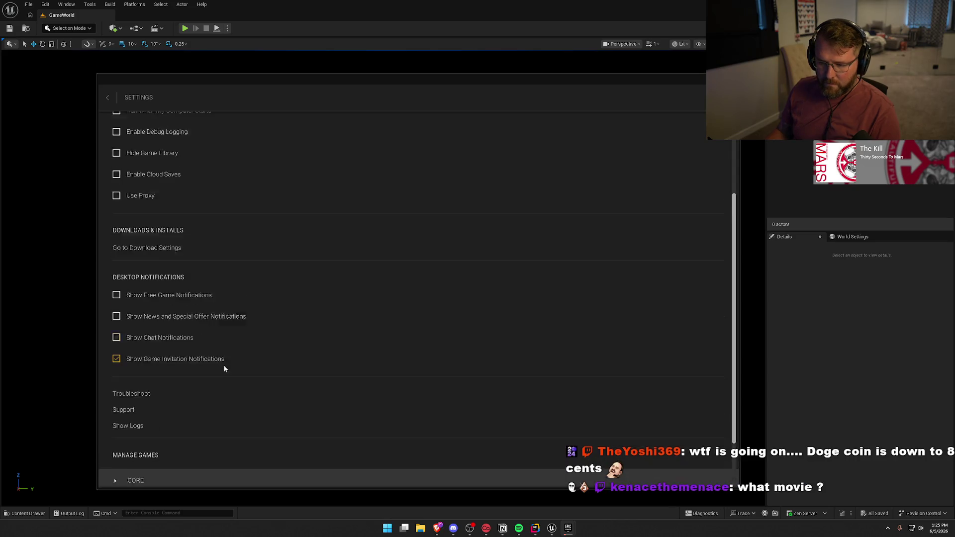
pyautogui.click(109, 98)
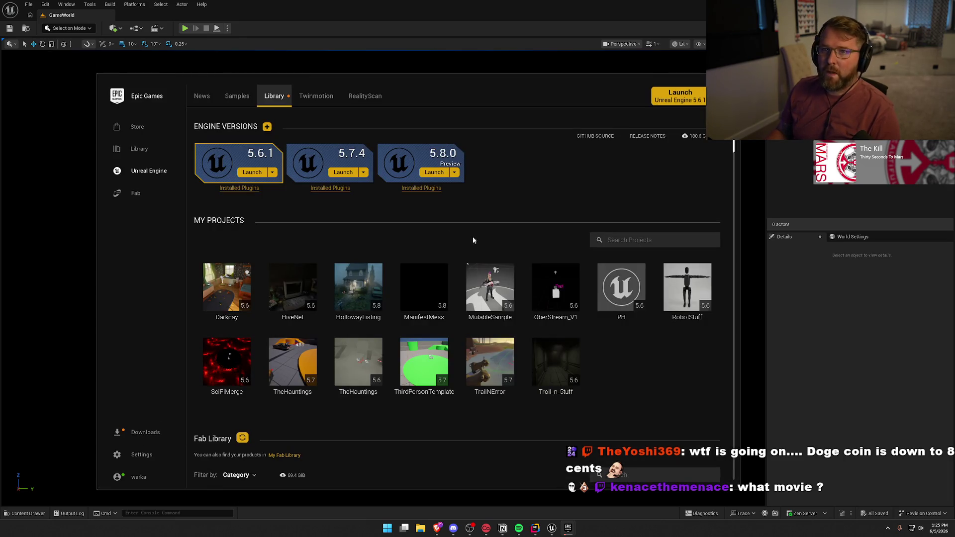
pyautogui.click(726, 81)
# Review the downloading Fab asset packs in the Download Manager, then hide the launcher
pyautogui.click(888, 529)
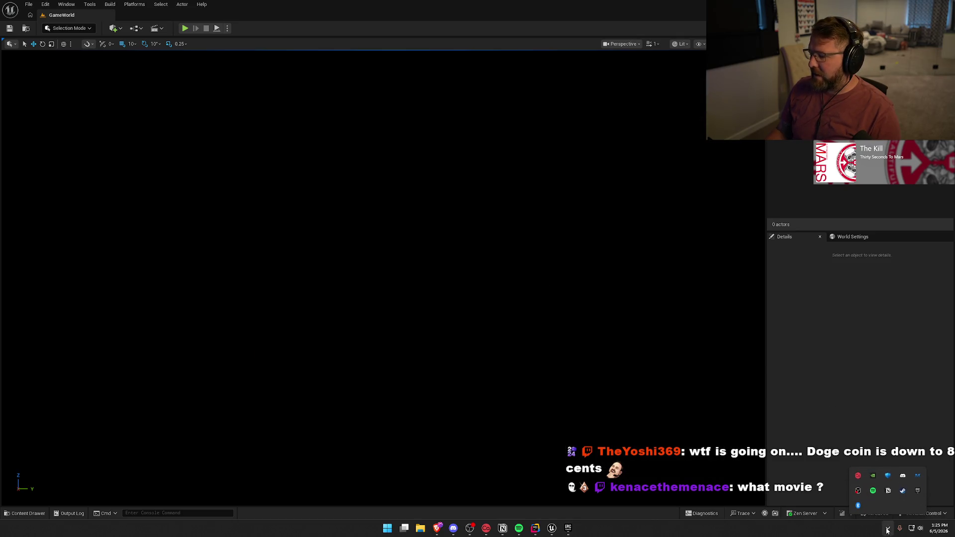
pyautogui.rightClick(919, 492)
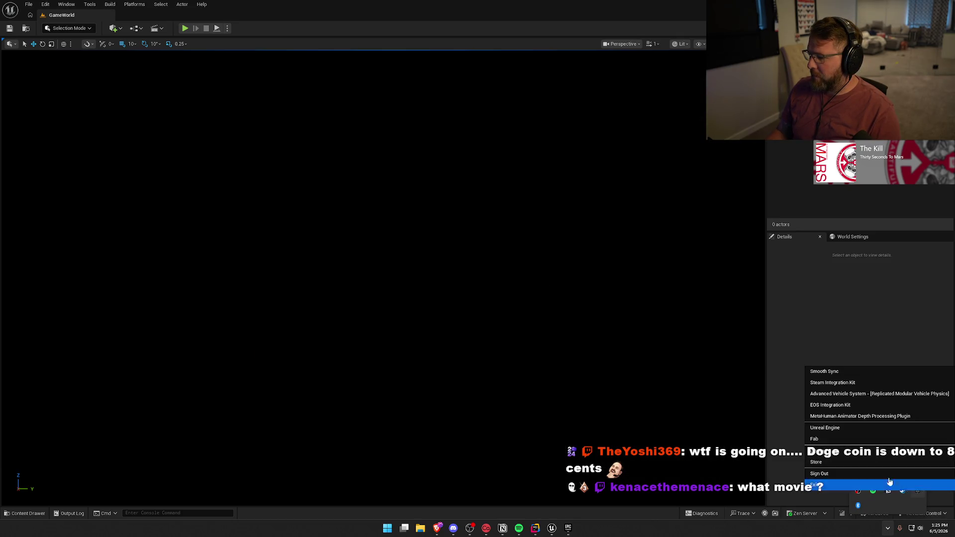
pyautogui.click(836, 430)
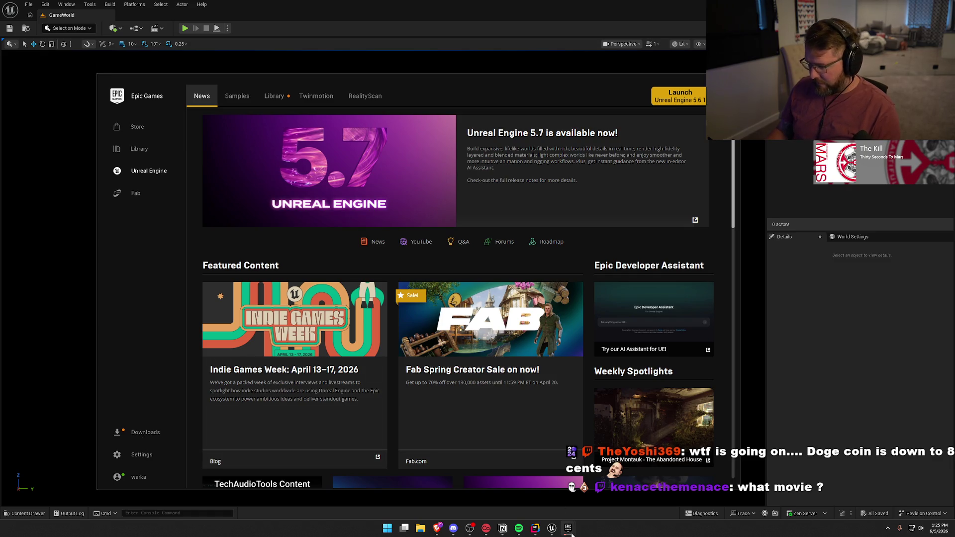
pyautogui.moveTo(571, 534)
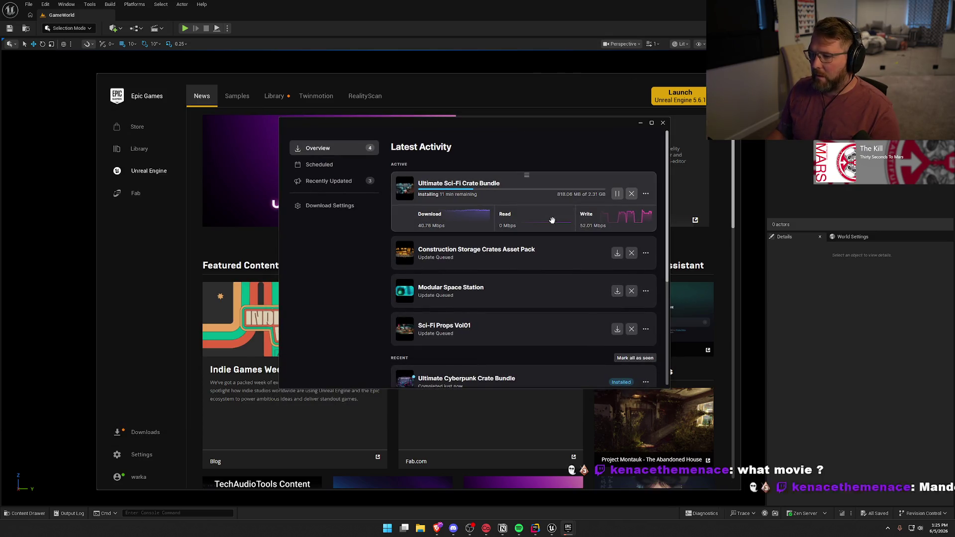
pyautogui.click(662, 122)
pyautogui.click(692, 97)
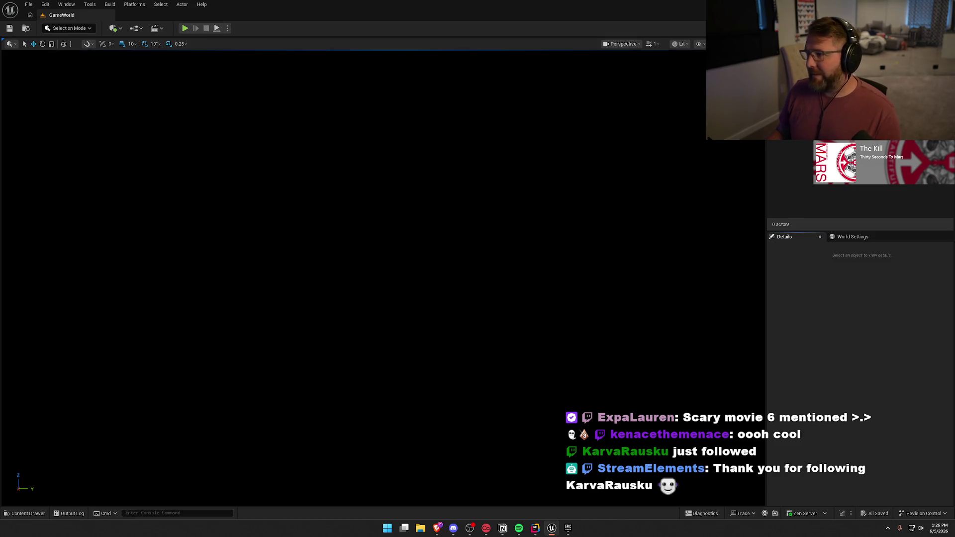
# Open Fab from Window > Get Content in the Unreal Editor
pyautogui.click(46, 5)
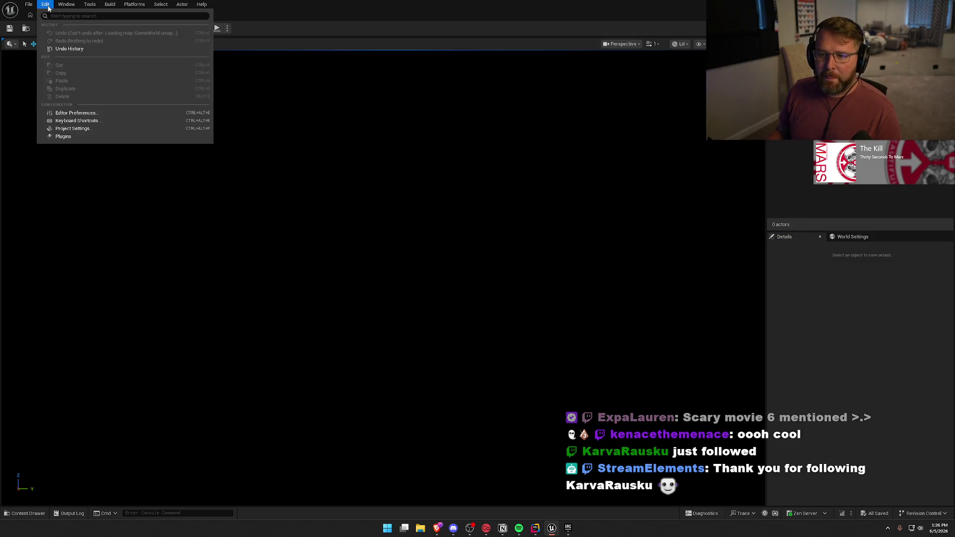
pyautogui.moveTo(65, 8)
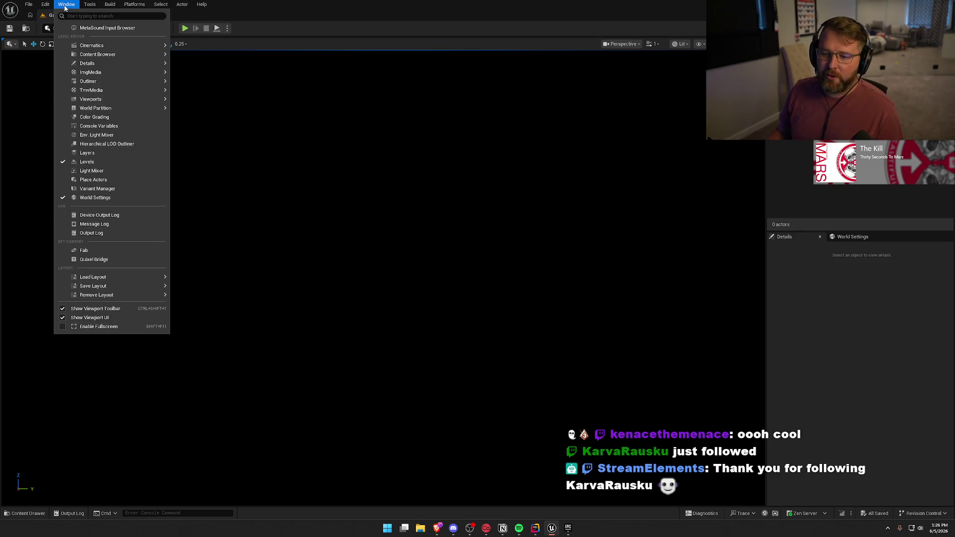
pyautogui.click(83, 250)
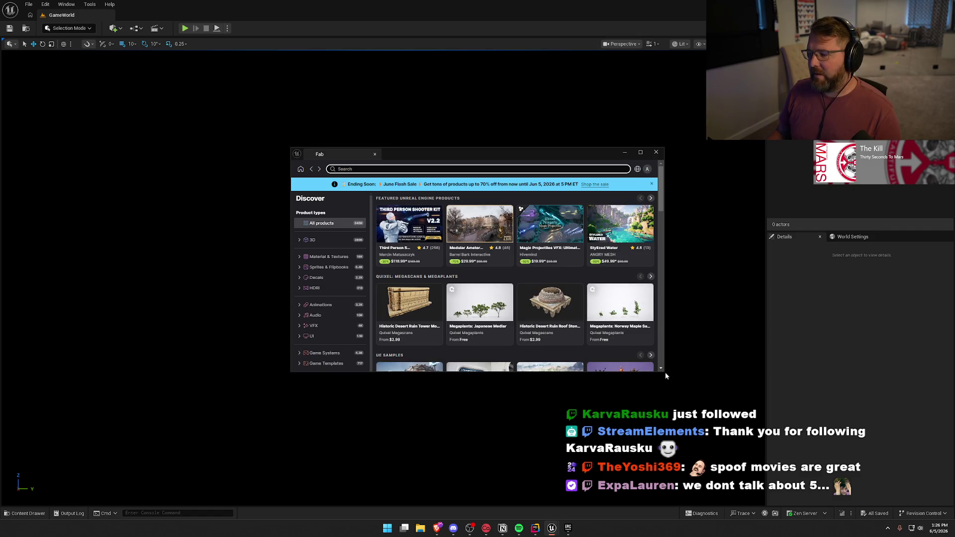
# Enlarge and reposition the Fab window, dismiss the June Flash Sale banner, and browse featured products
pyautogui.moveTo(664, 372); pyautogui.dragTo(821, 493)
pyautogui.moveTo(547, 154)
pyautogui.mouseDown()
pyautogui.moveTo(385, 93)
pyautogui.moveTo(422, 93)
pyautogui.mouseUp()
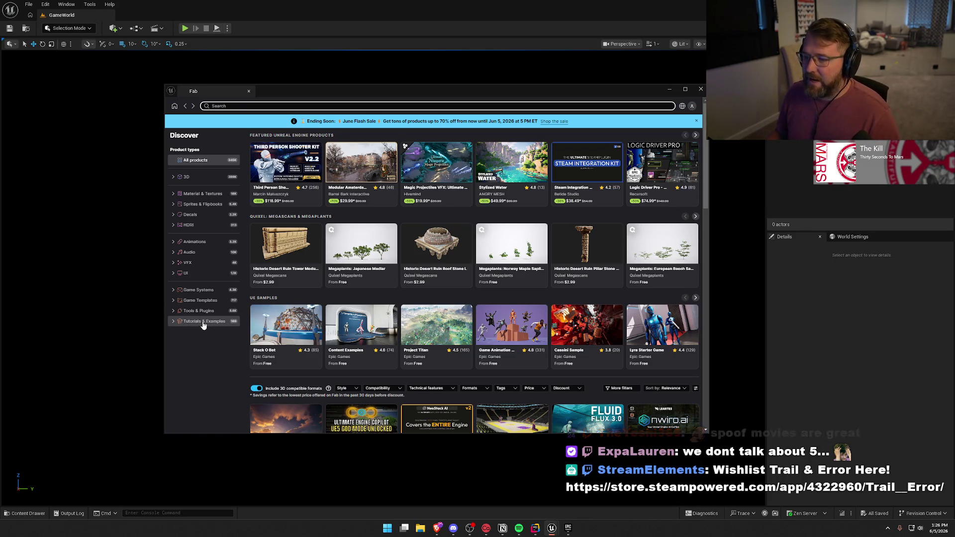
pyautogui.click(696, 121)
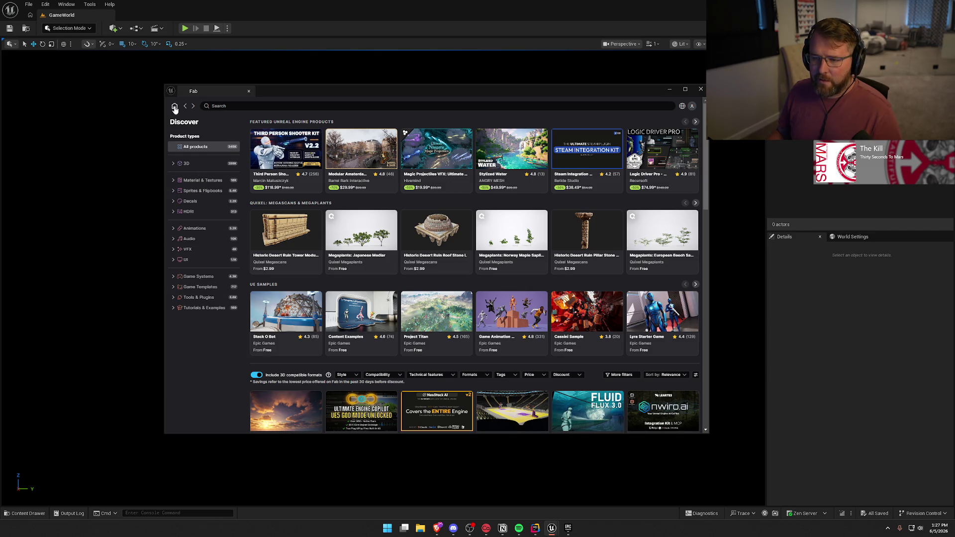
pyautogui.click(691, 107)
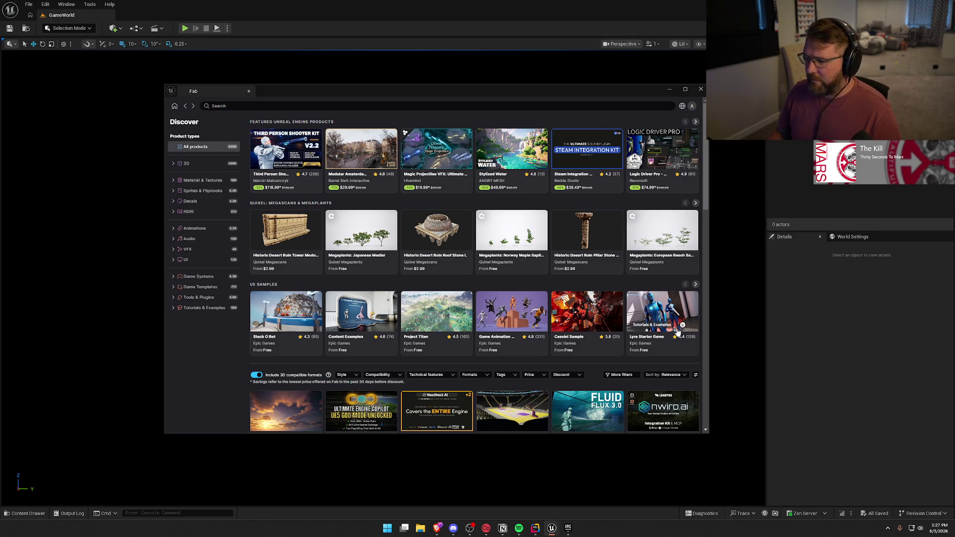
pyautogui.scroll(-5, 680, 330)
pyautogui.scroll(5, 637, 377)
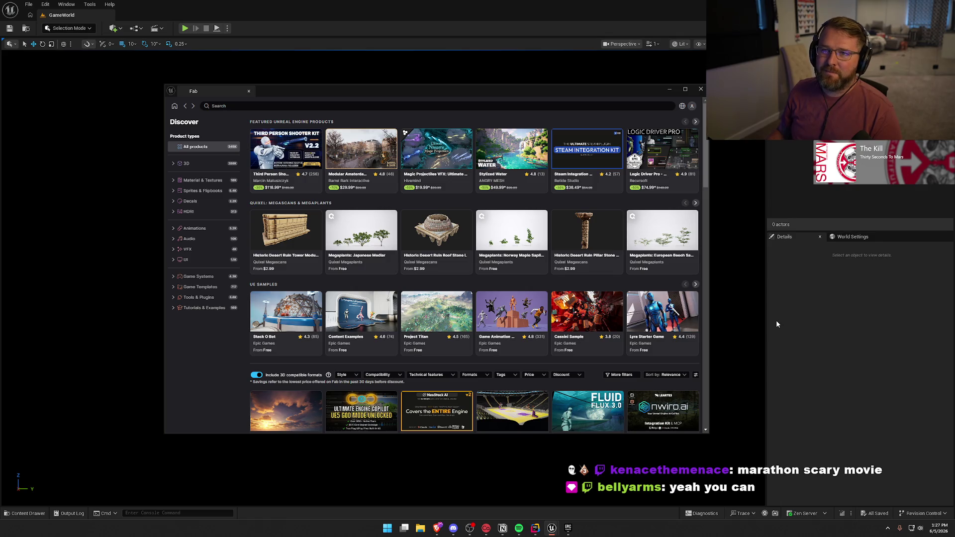
# Close and reopen the Fab window via Window > Fab, then open its account menu
pyautogui.click(701, 89)
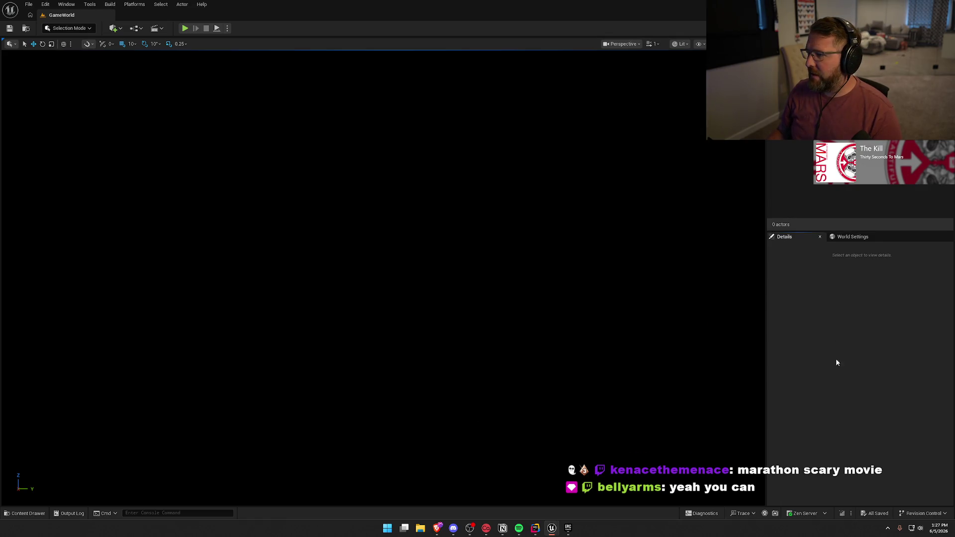
pyautogui.click(47, 5)
pyautogui.moveTo(67, 5)
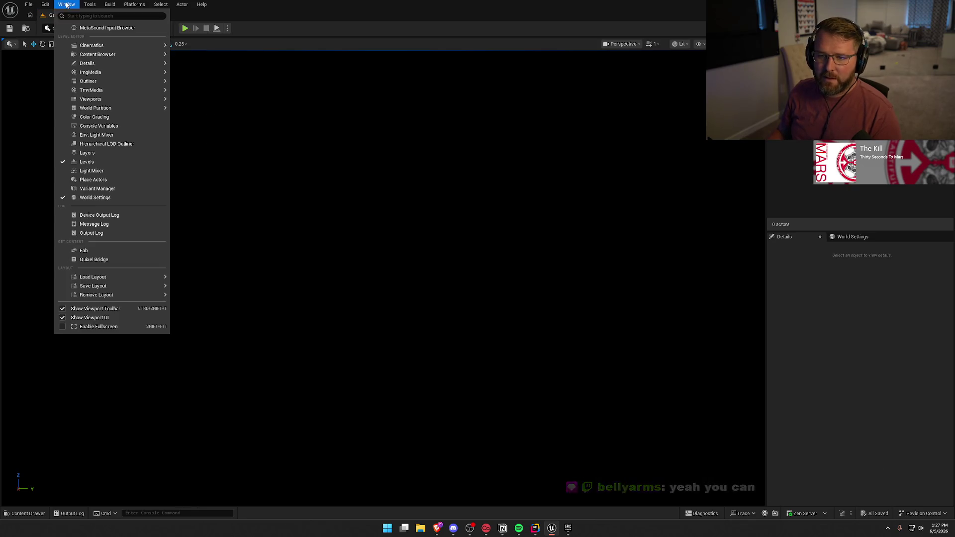
pyautogui.click(110, 252)
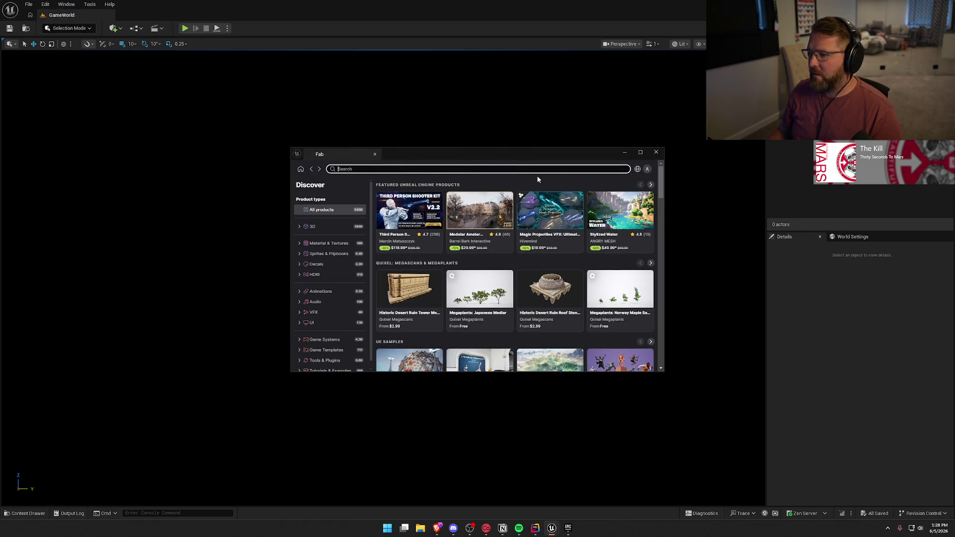
pyautogui.scroll(-1, 333, 264)
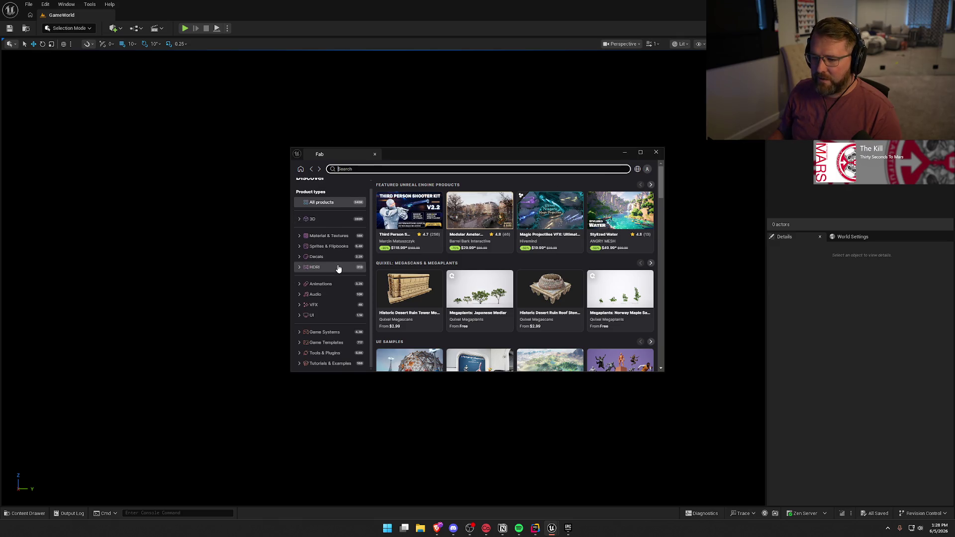
pyautogui.scroll(1, 320, 315)
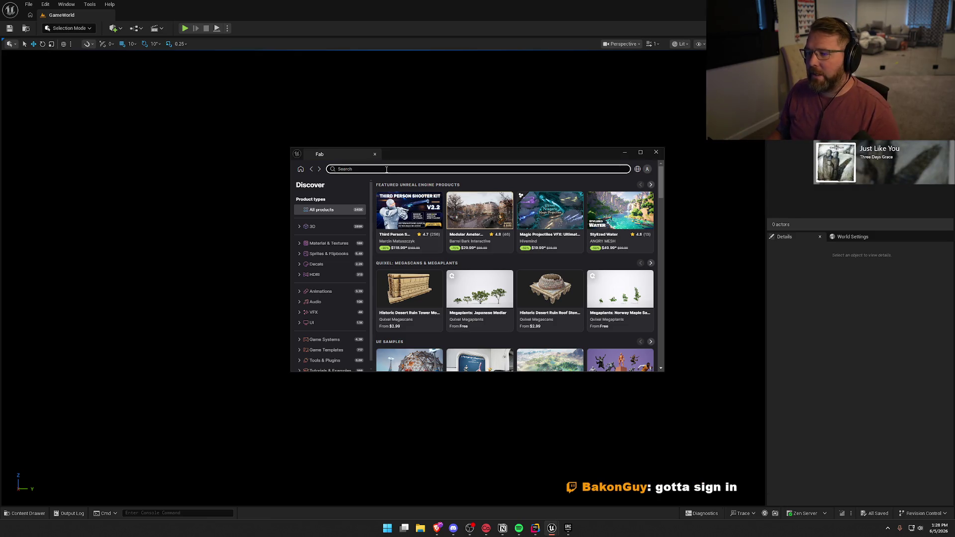
pyautogui.click(647, 170)
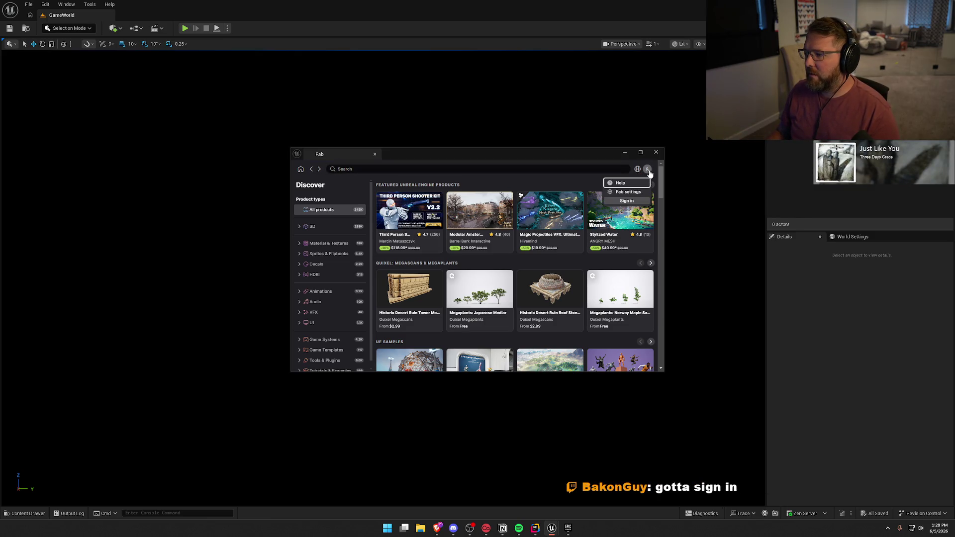
# Sign in to Fab, recentre and enlarge its window, and confirm the signed-in account
pyautogui.moveTo(572, 152)
pyautogui.mouseDown()
pyautogui.moveTo(596, 161)
pyautogui.moveTo(954, 164)
pyautogui.mouseUp()
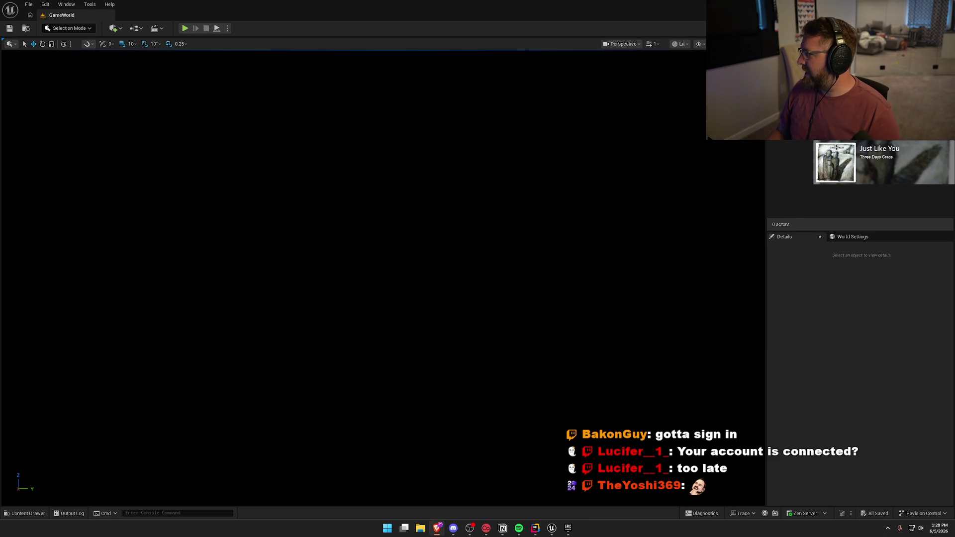
pyautogui.moveTo(667, 133); pyautogui.dragTo(472, 125)
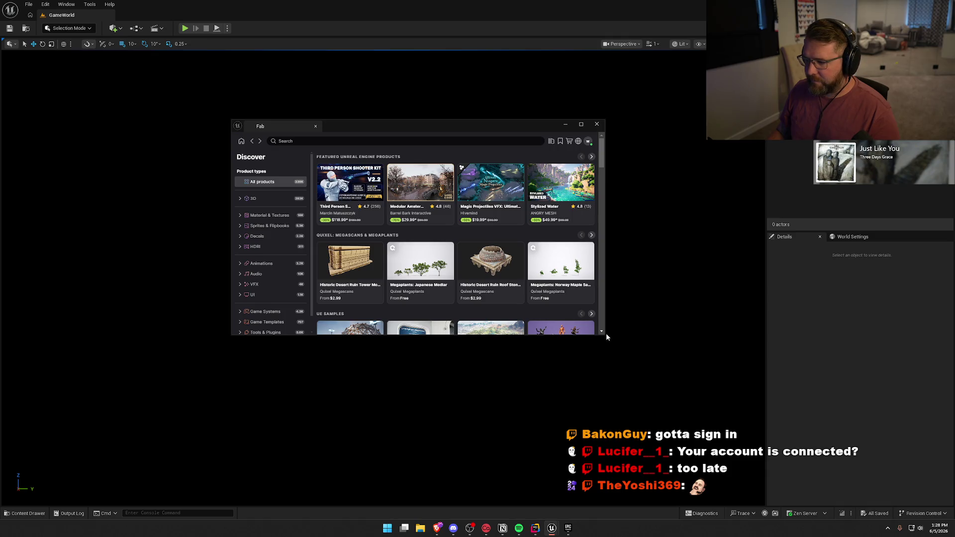
pyautogui.moveTo(606, 338)
pyautogui.mouseDown()
pyautogui.moveTo(712, 411)
pyautogui.moveTo(724, 451)
pyautogui.mouseUp()
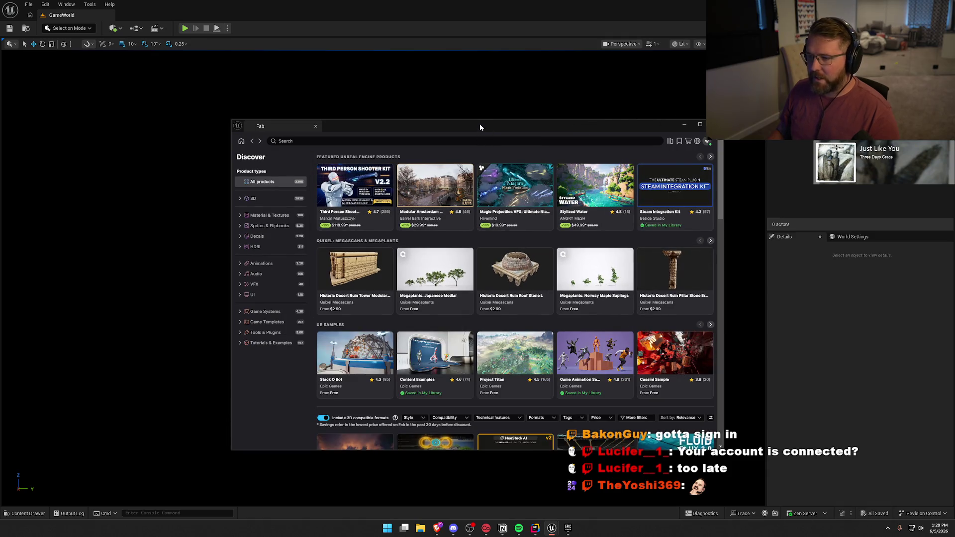
pyautogui.moveTo(482, 125); pyautogui.dragTo(418, 104)
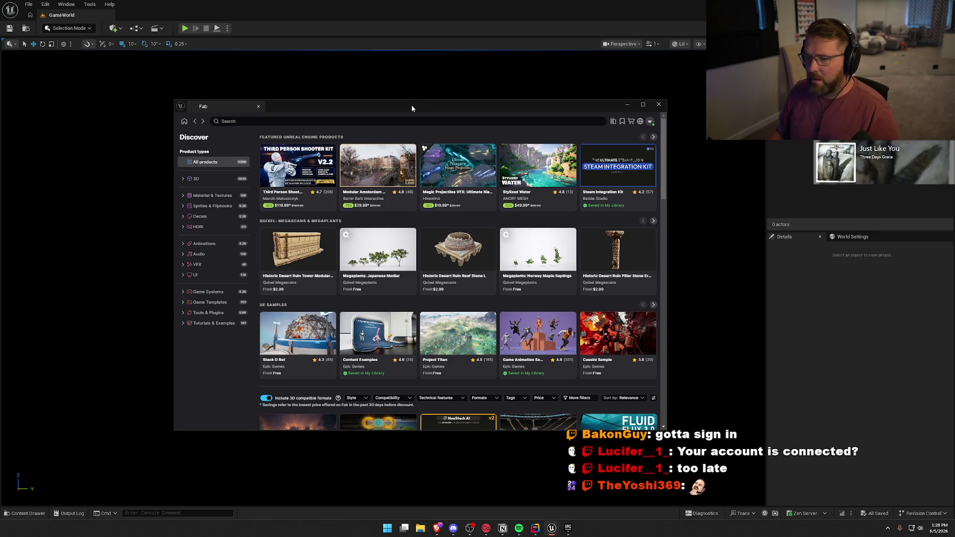
pyautogui.click(650, 123)
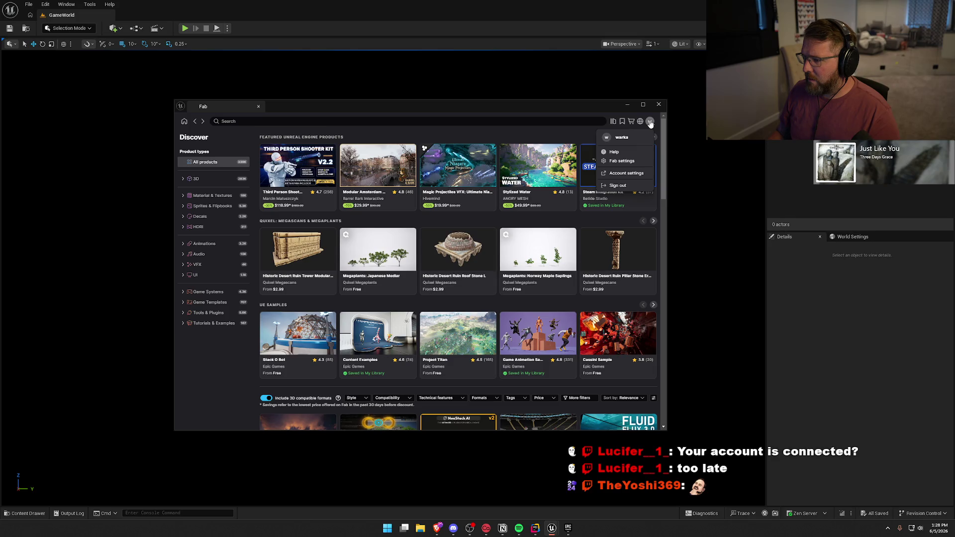
# Add Nana's Toolkit from Fab's My Library to the project, then close the browser and Fab
pyautogui.click(650, 123)
pyautogui.click(614, 122)
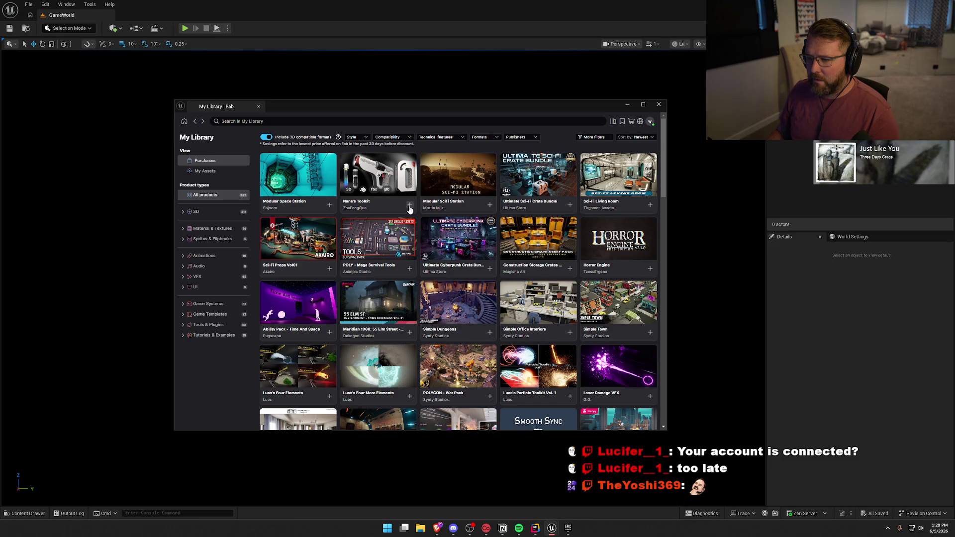
pyautogui.click(409, 208)
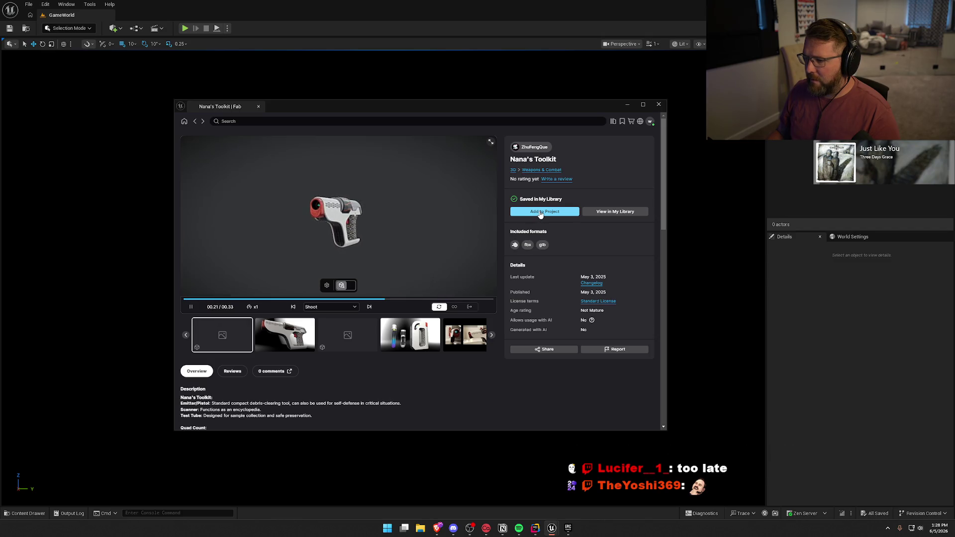
pyautogui.click(540, 214)
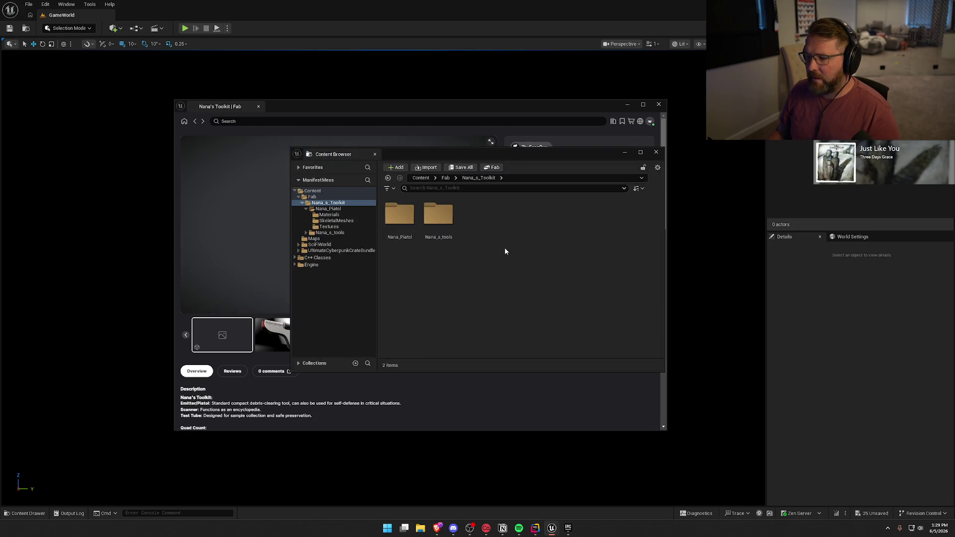
pyautogui.click(656, 152)
pyautogui.click(659, 104)
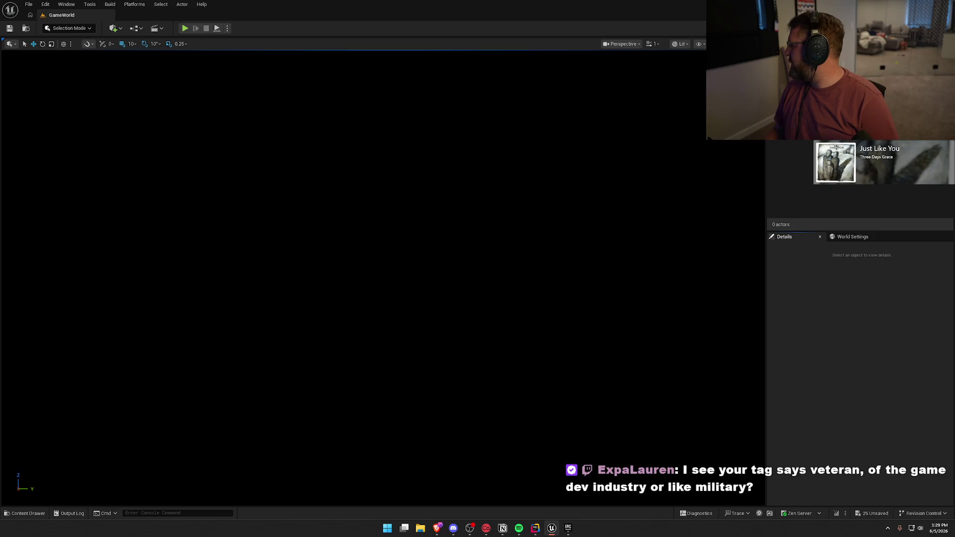
pyautogui.hotkey('ctrl', 'space')
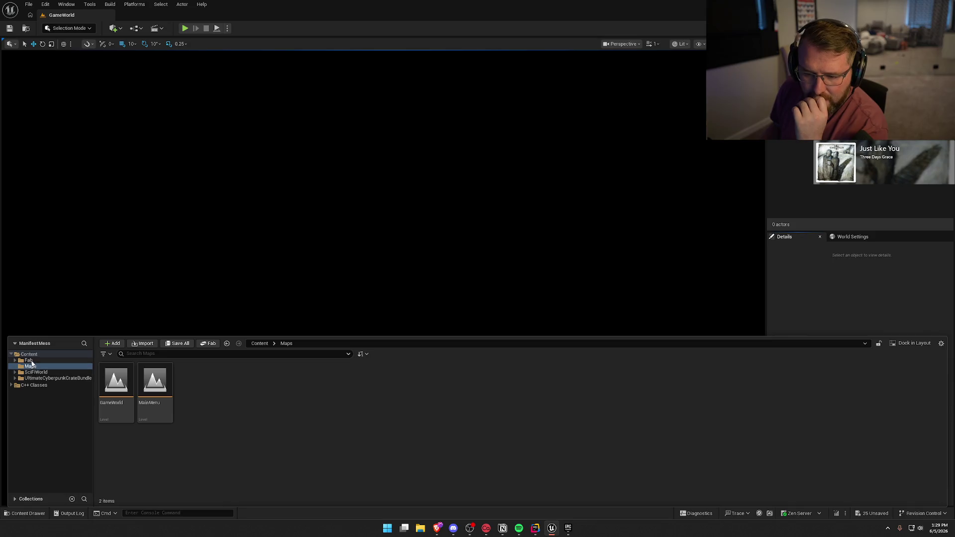
# Create a new folder named 'Marketplace' in the Content root
pyautogui.click(28, 354)
pyautogui.rightClick(326, 393)
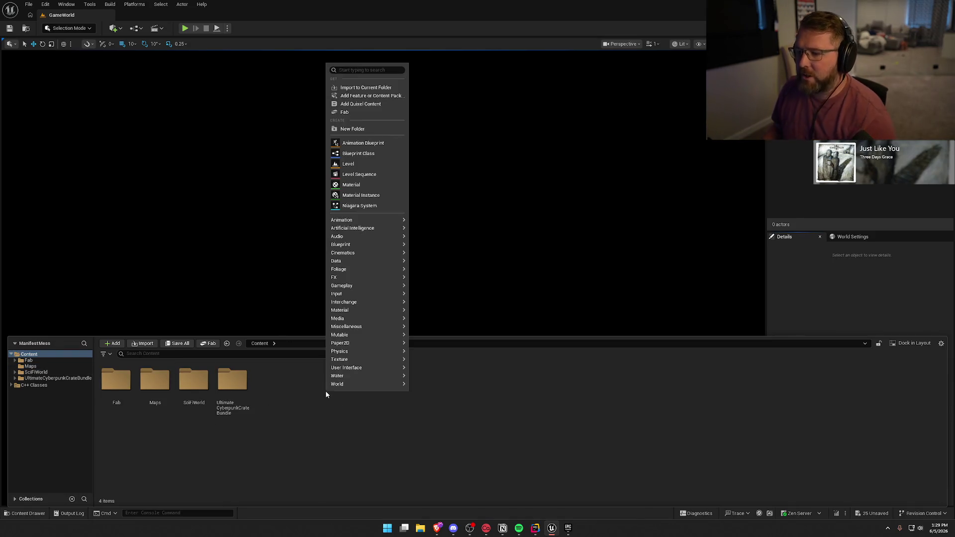
pyautogui.click(347, 129)
pyautogui.write('Marketplace')
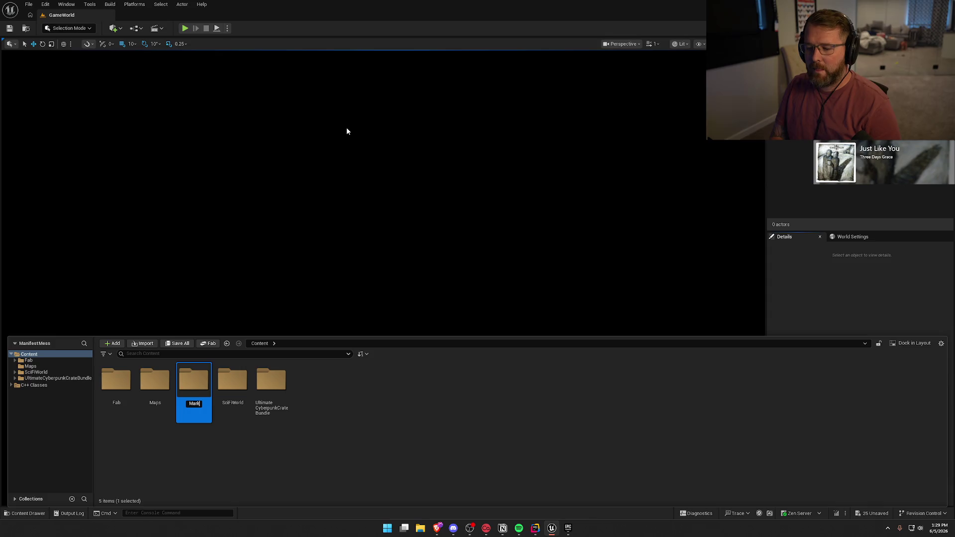
pyautogui.press('Return')
pyautogui.click(306, 483)
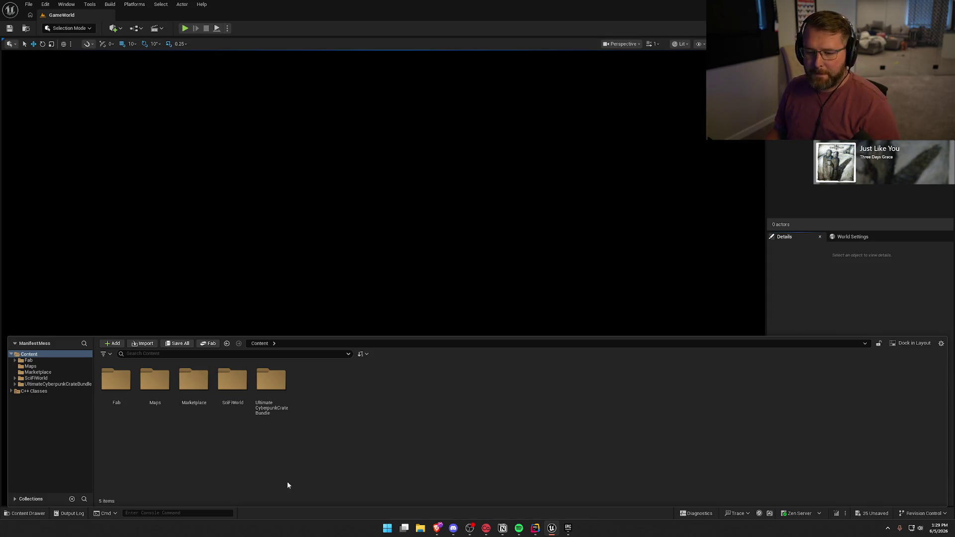
# Browse Fab > Nana_s_Toolkit > Nana_Pistol, then return to the Content root
pyautogui.doubleClick(122, 387)
pyautogui.doubleClick(122, 387)
pyautogui.doubleClick(116, 380)
pyautogui.click(37, 367)
pyautogui.click(29, 355)
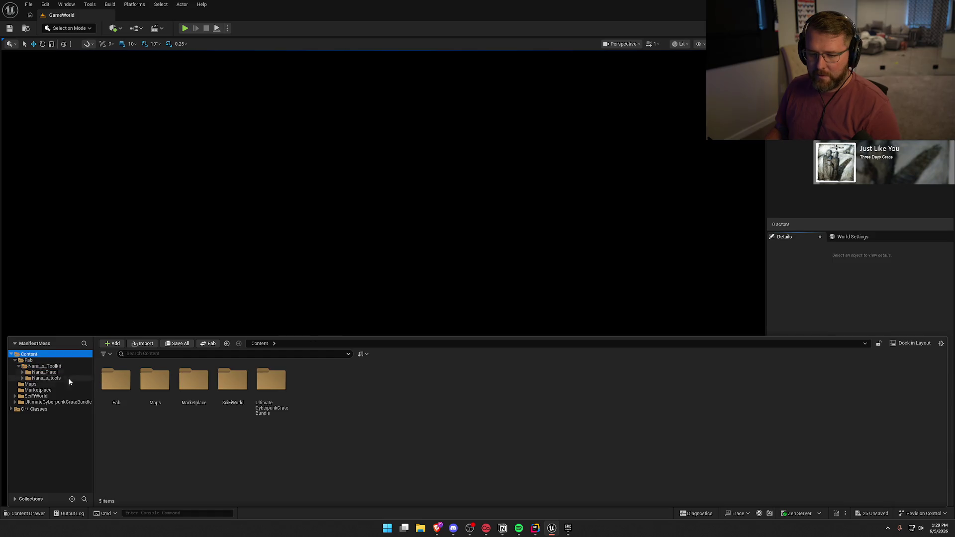
# Move Nana_s_Toolkit into Marketplace and inspect its Nana_s_tools SkeletalMeshes folder
pyautogui.click(33, 367)
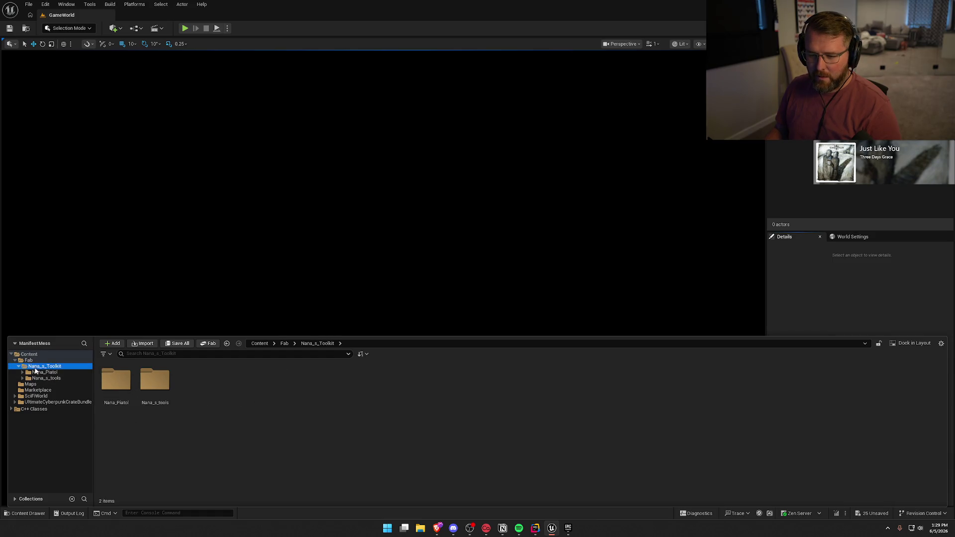
pyautogui.moveTo(31, 370)
pyautogui.mouseDown()
pyautogui.moveTo(45, 390)
pyautogui.moveTo(60, 389)
pyautogui.moveTo(44, 393)
pyautogui.mouseUp()
pyautogui.click(67, 407)
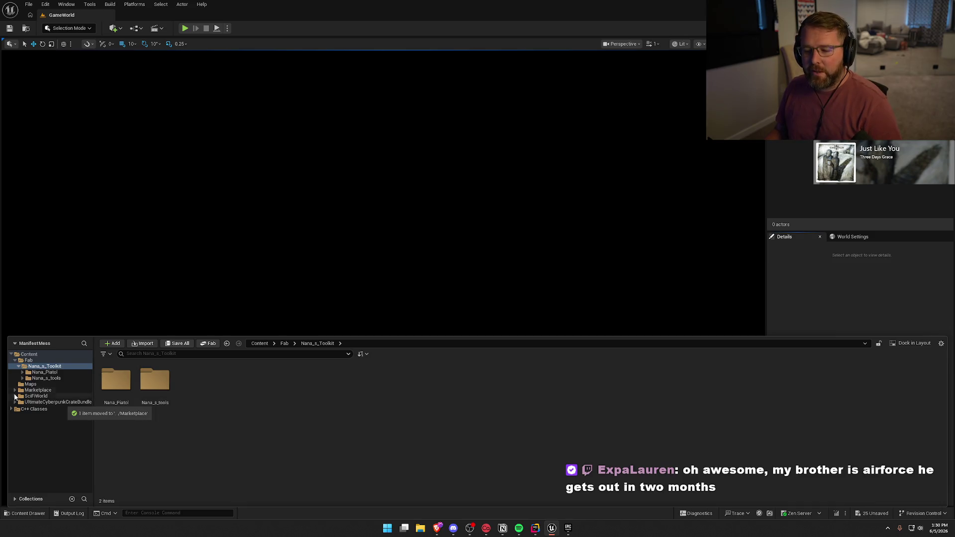
pyautogui.doubleClick(148, 384)
pyautogui.doubleClick(147, 384)
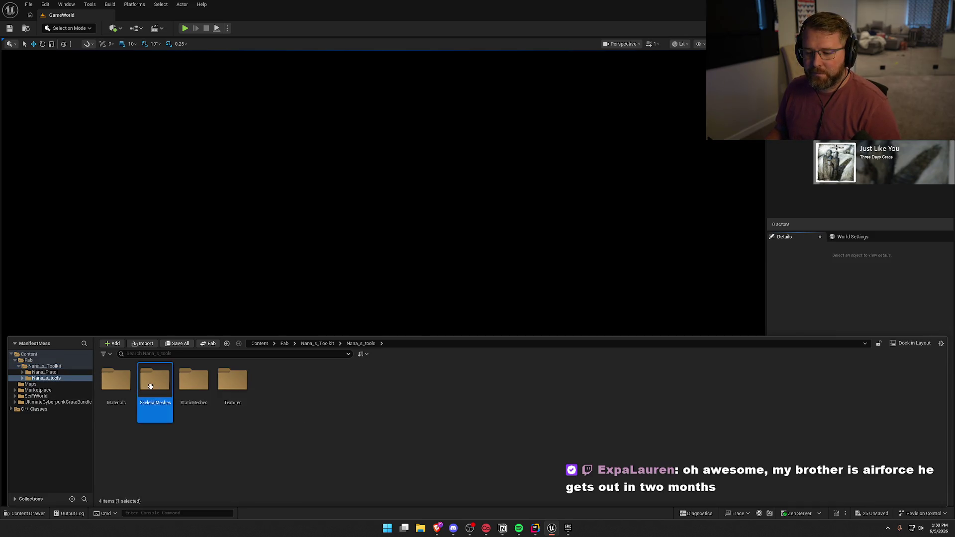
# Check Marketplace's Nana_s_Toolkit, move the Fab Nana_s_Toolkit there, and view the Fab copy
pyautogui.doubleClick(38, 414)
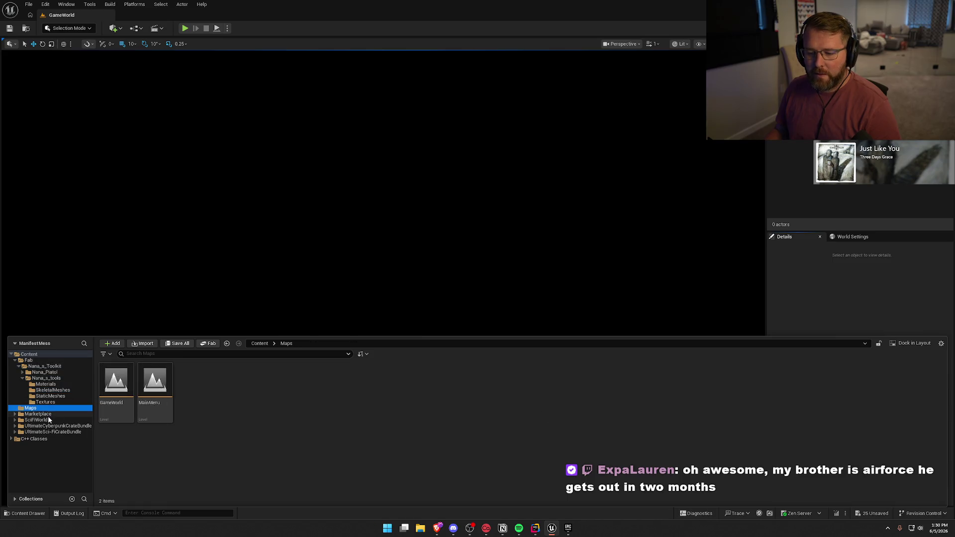
pyautogui.click(44, 420)
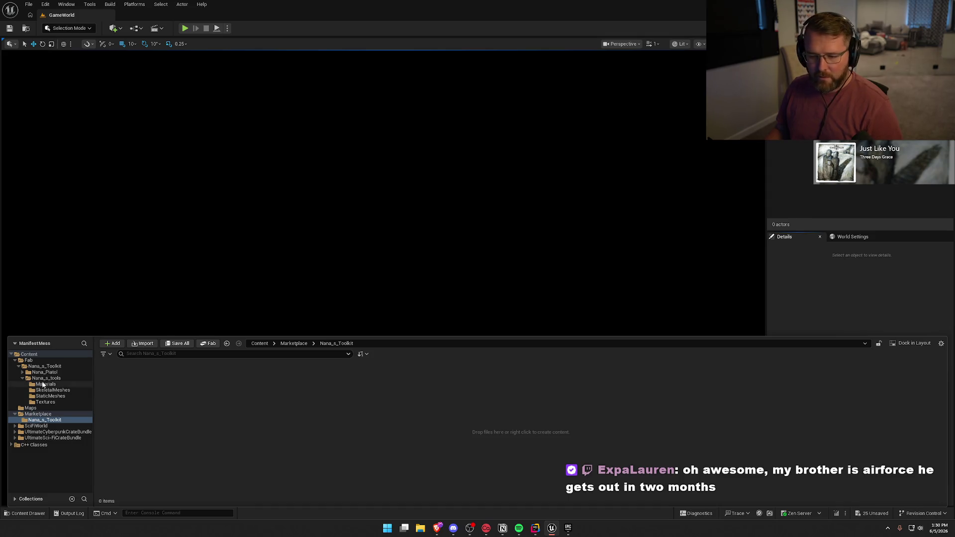
pyautogui.click(19, 366)
pyautogui.moveTo(37, 368)
pyautogui.mouseDown()
pyautogui.moveTo(61, 379)
pyautogui.moveTo(36, 381)
pyautogui.mouseUp()
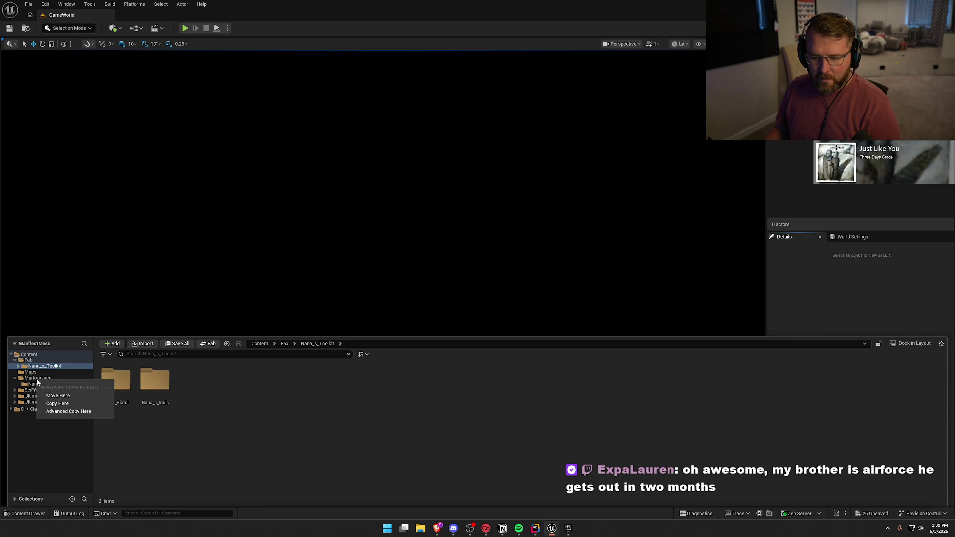
pyautogui.click(58, 395)
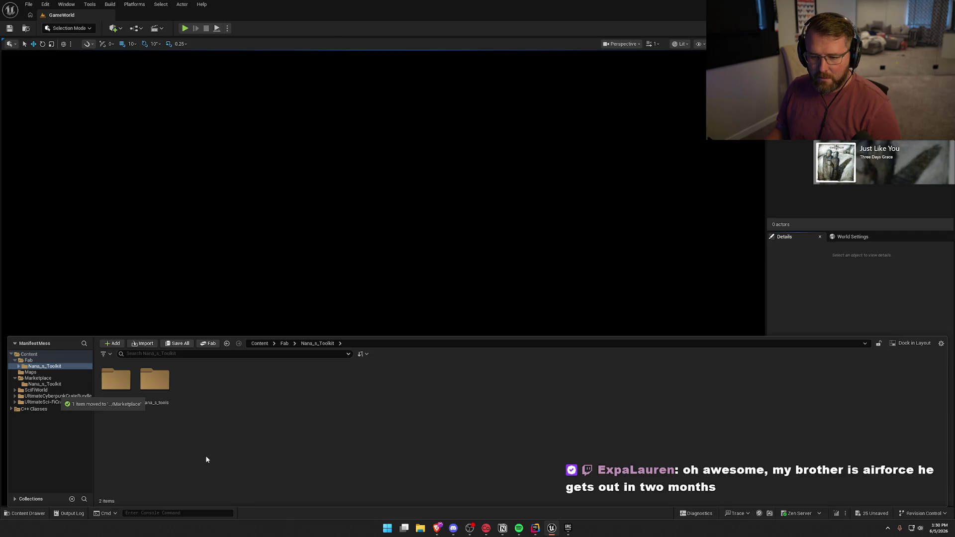
pyautogui.click(32, 384)
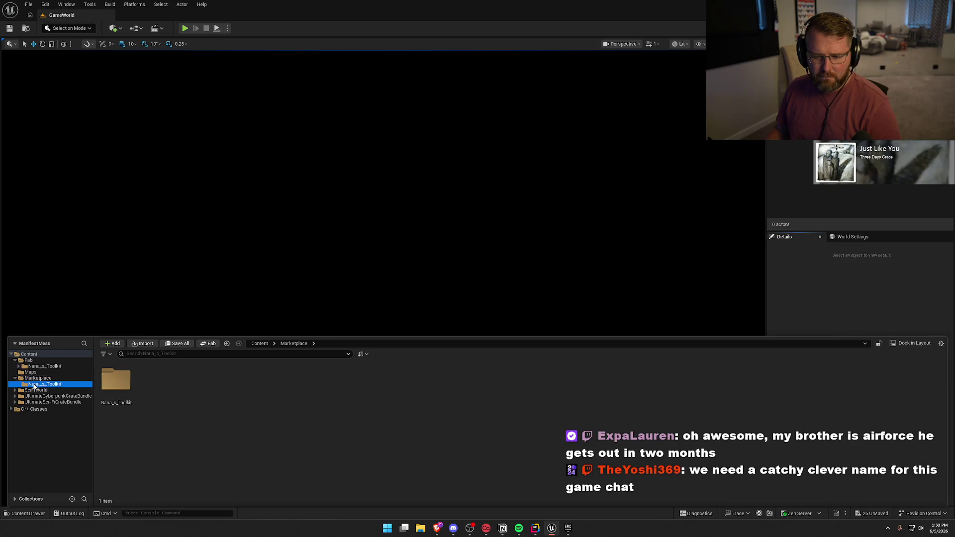
pyautogui.click(36, 367)
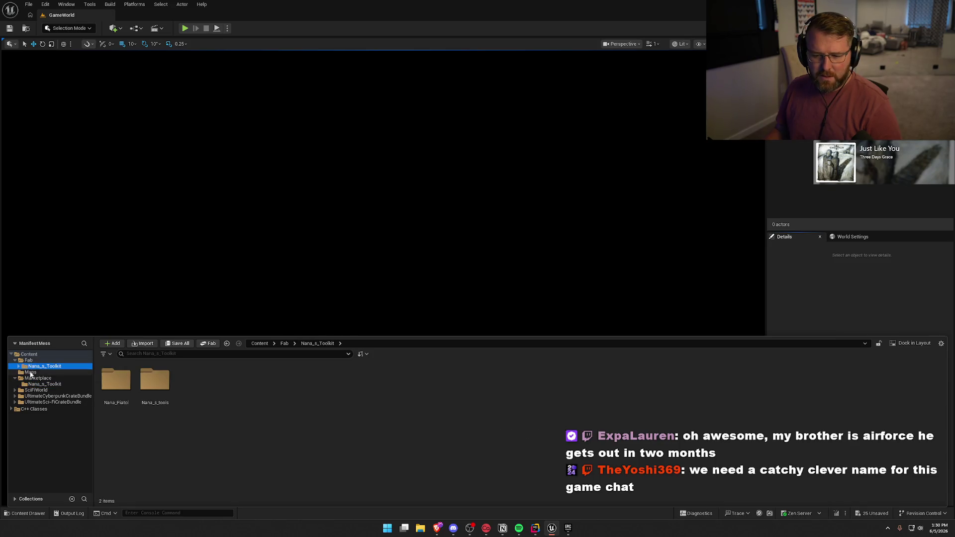
# Move the SciFiWorld folder into Marketplace, confirming the asset load
pyautogui.click(33, 391)
pyautogui.moveTo(33, 391); pyautogui.dragTo(33, 379)
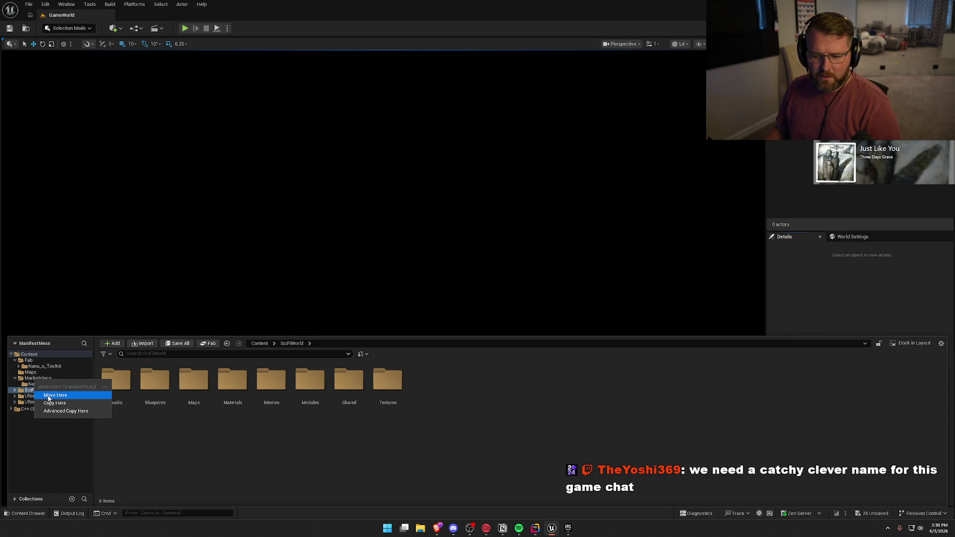
pyautogui.click(54, 391)
pyautogui.click(506, 276)
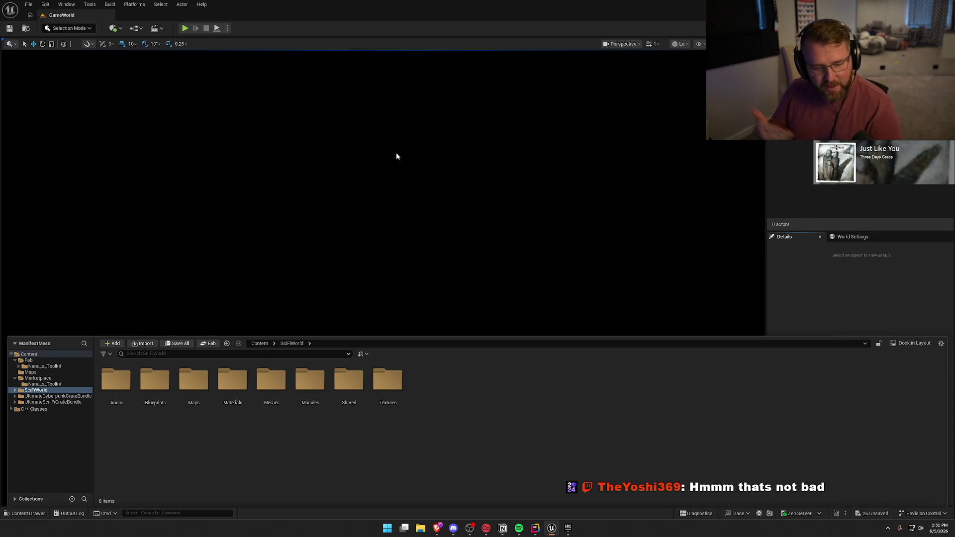
# Move UltimateCyberpunkCrateBundle into Marketplace, confirming the load of 127 assets
pyautogui.click(37, 379)
pyautogui.click(15, 378)
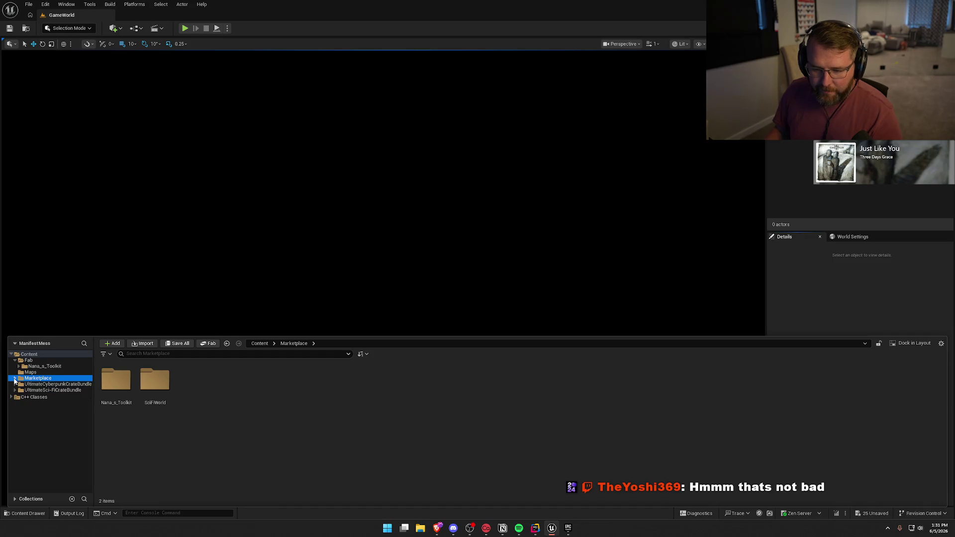
pyautogui.click(39, 385)
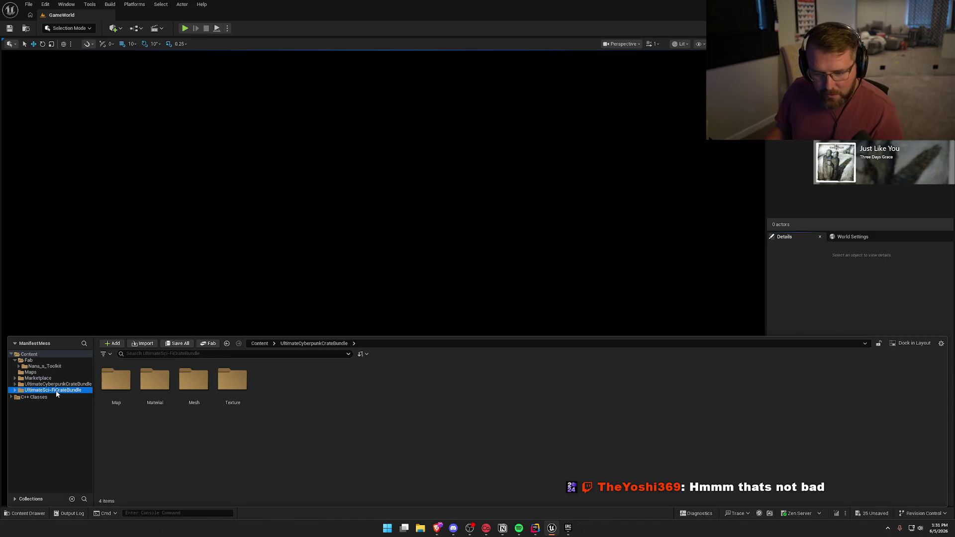
pyautogui.moveTo(37, 387); pyautogui.dragTo(38, 381)
pyautogui.click(58, 395)
pyautogui.click(500, 281)
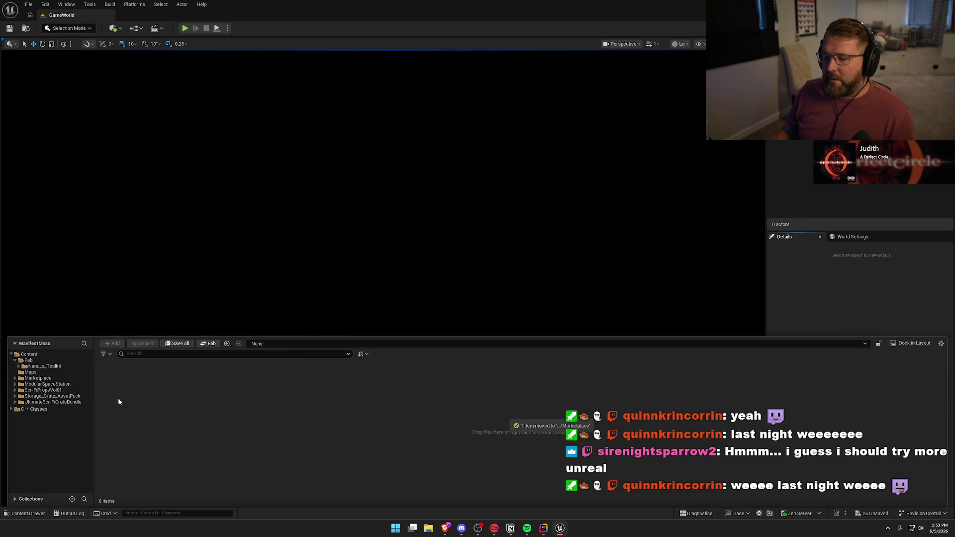
# Move ModularSpaceStation into Marketplace, confirming the asset load
pyautogui.click(34, 384)
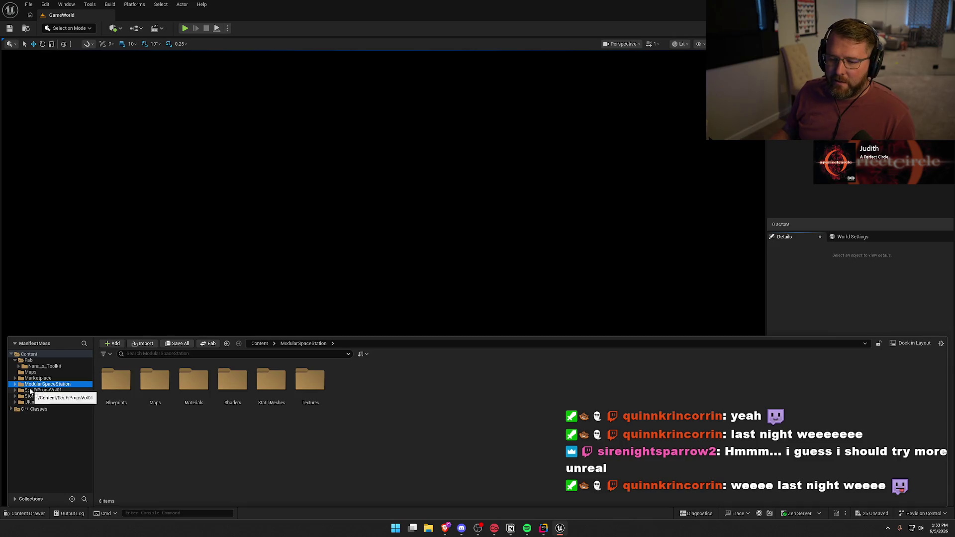
pyautogui.moveTo(34, 384); pyautogui.dragTo(37, 379)
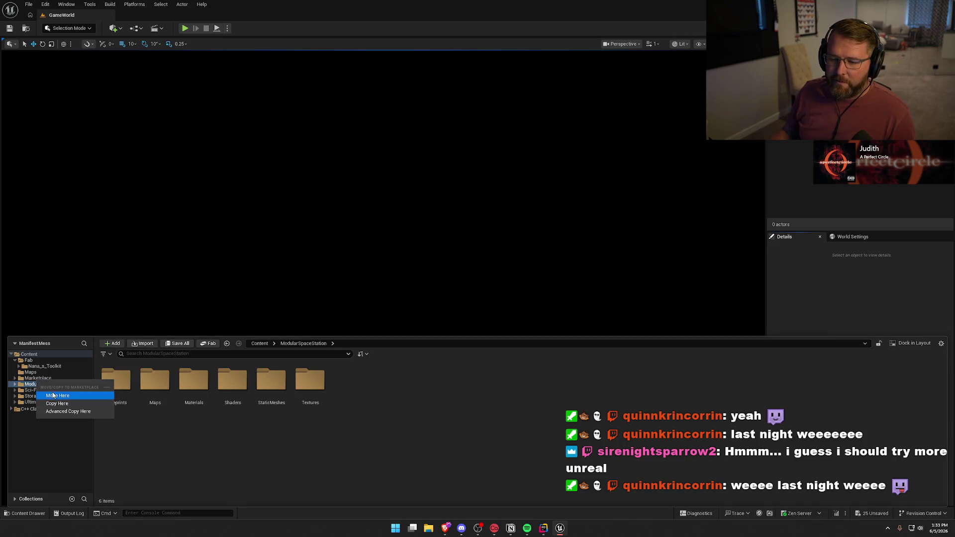
pyautogui.click(53, 395)
pyautogui.click(507, 276)
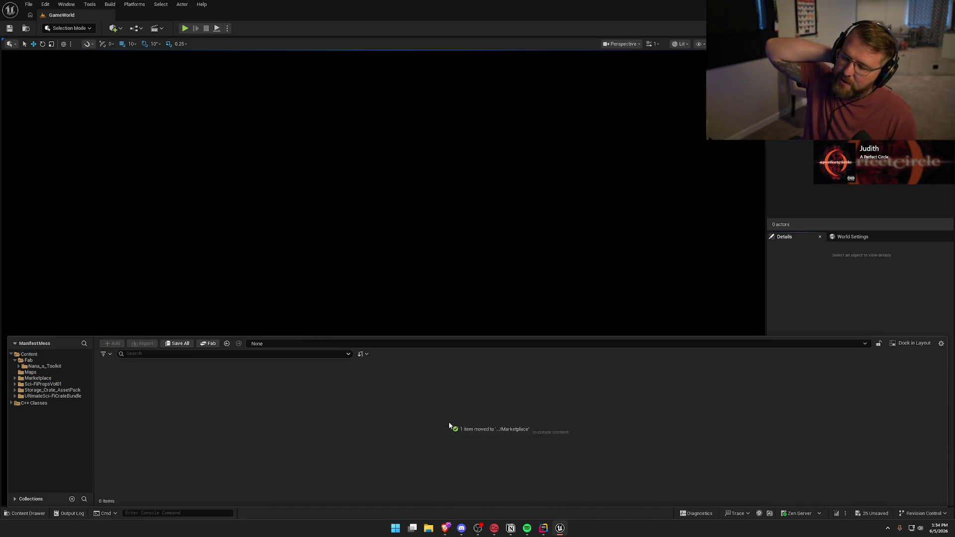
# Drag Sci-FiPropsVol01 onto Marketplace and choose Move Here
pyautogui.click(40, 385)
pyautogui.moveTo(25, 386)
pyautogui.mouseDown()
pyautogui.moveTo(46, 393)
pyautogui.moveTo(41, 379)
pyautogui.mouseUp()
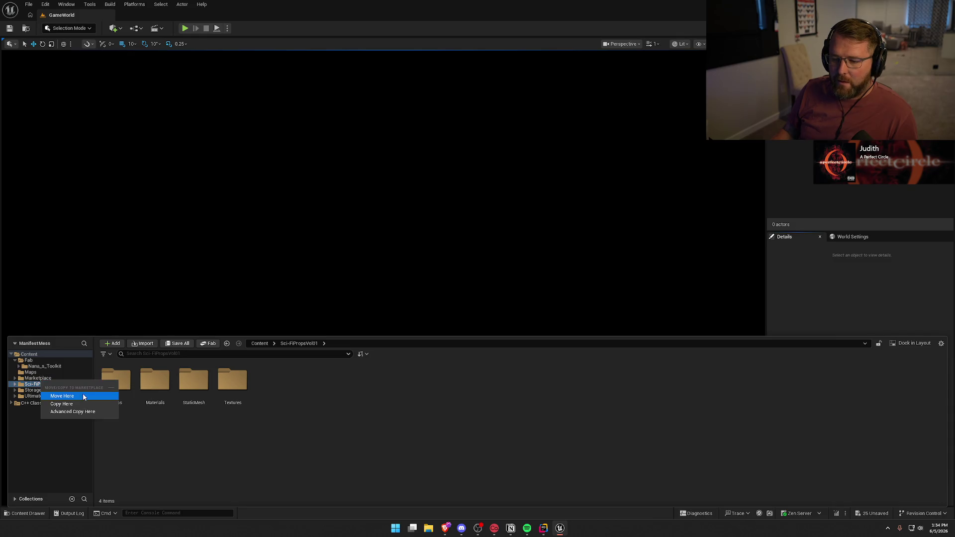
pyautogui.click(83, 396)
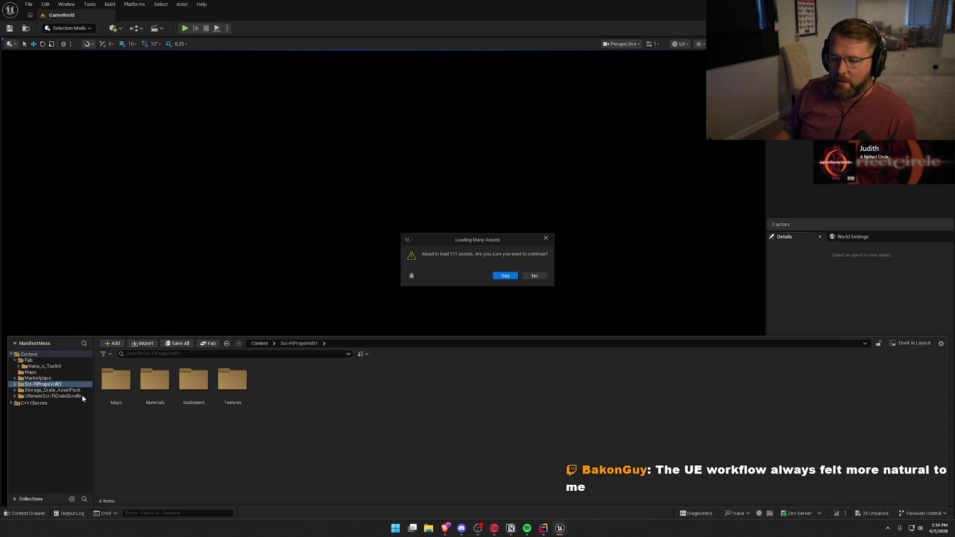
# Confirm the 111-asset Sci-FiPropsVol01 move, then move Storage_Crate_AssetPack into Marketplace
pyautogui.click(504, 279)
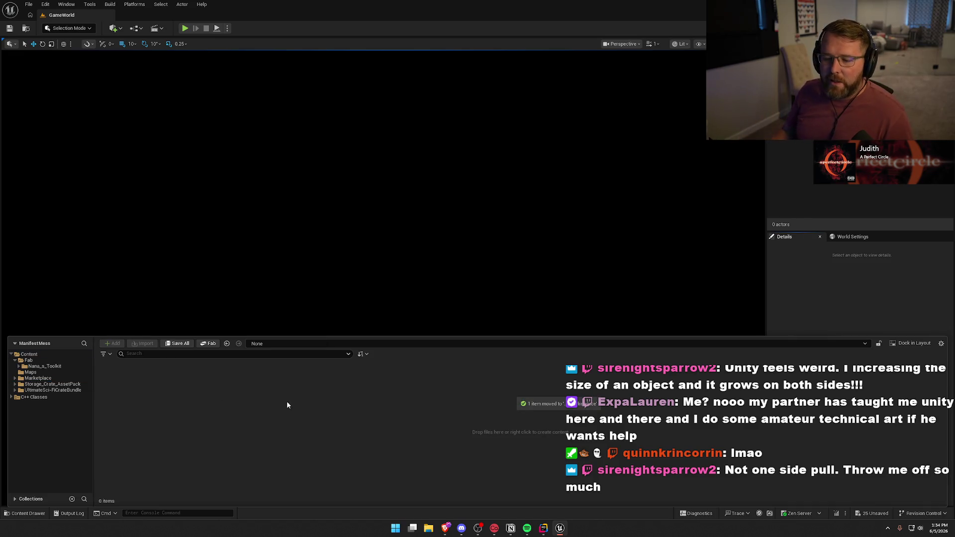
pyautogui.click(51, 385)
pyautogui.moveTo(50, 384); pyautogui.dragTo(46, 390)
pyautogui.click(67, 393)
pyautogui.click(506, 276)
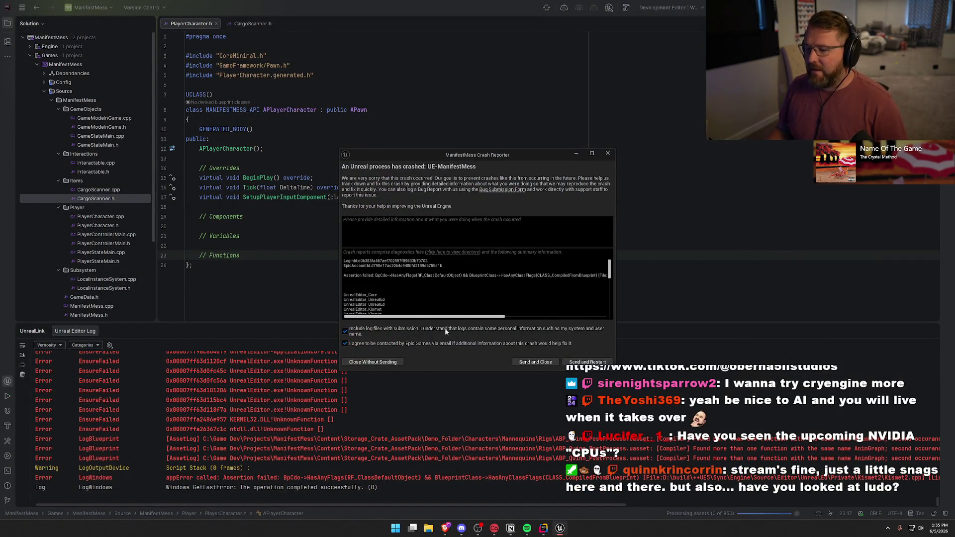
# Close the ManifestMess Crash Reporter without sending and return to the Rider code editor
pyautogui.scroll(-10, 468, 305)
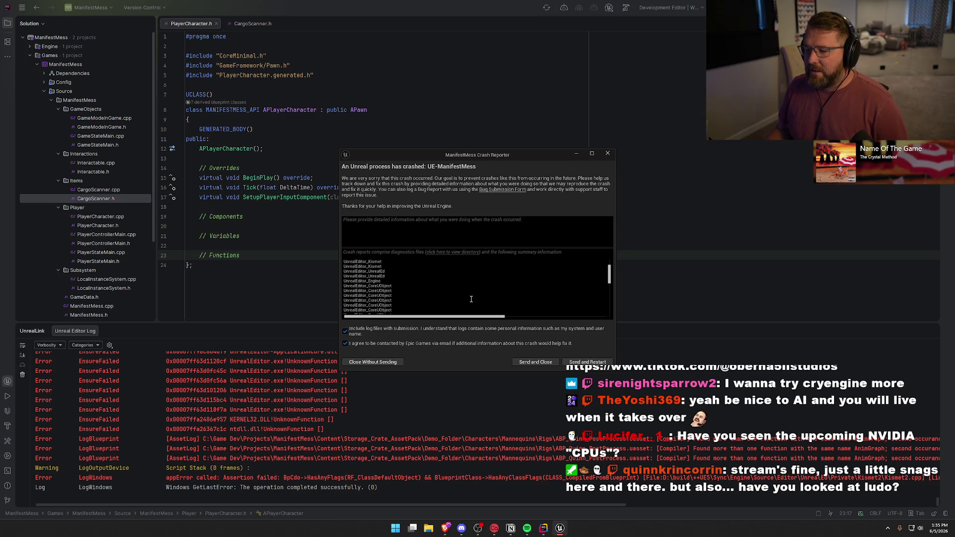
pyautogui.click(382, 362)
pyautogui.click(348, 278)
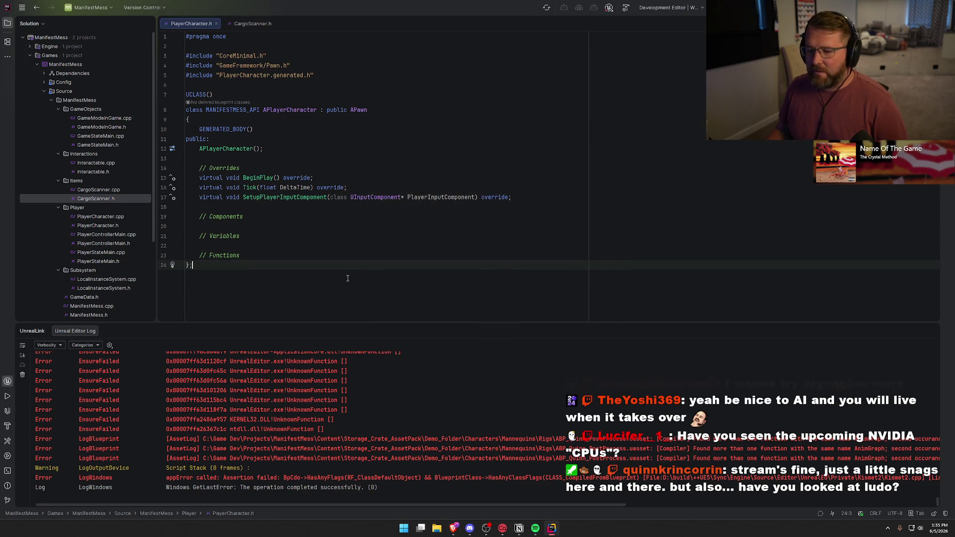
# Close the code tabs, rebuild and launch UnrealEditor, hide the UnrealLink panel, and return
pyautogui.middleClick(191, 24)
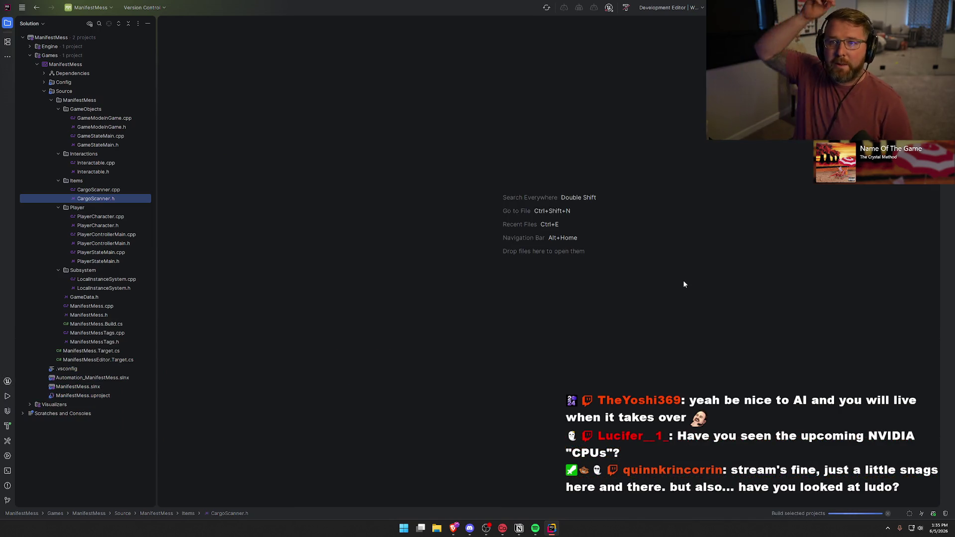
pyautogui.hotkey('shift', 'F10')
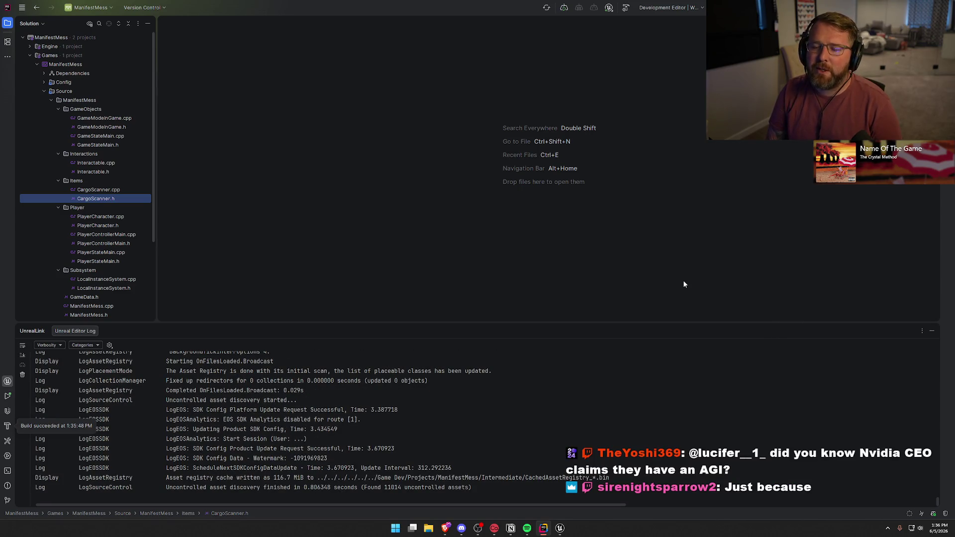
pyautogui.click(932, 331)
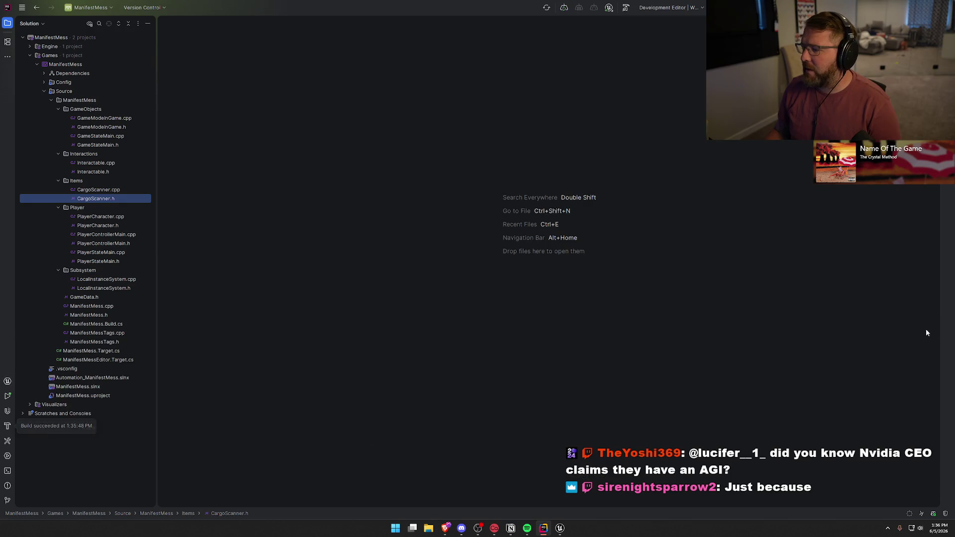
pyautogui.click(557, 529)
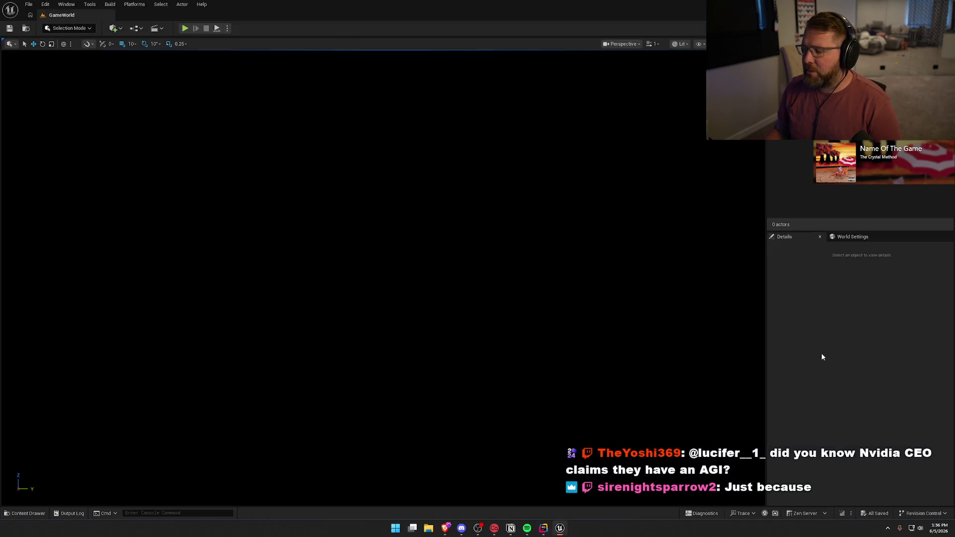
# Move UltimateSci-FiCrateBundle into Marketplace, retrying after one cancel and confirming 137 assets
pyautogui.hotkey('ctrl', 'space')
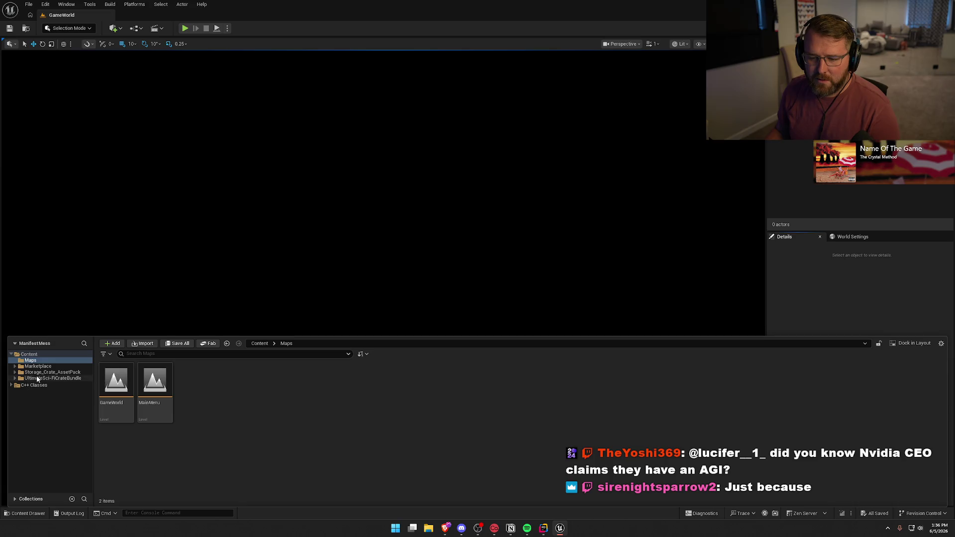
pyautogui.click(36, 379)
pyautogui.moveTo(33, 381)
pyautogui.mouseDown()
pyautogui.moveTo(54, 384)
pyautogui.moveTo(39, 371)
pyautogui.mouseUp()
pyautogui.click(63, 389)
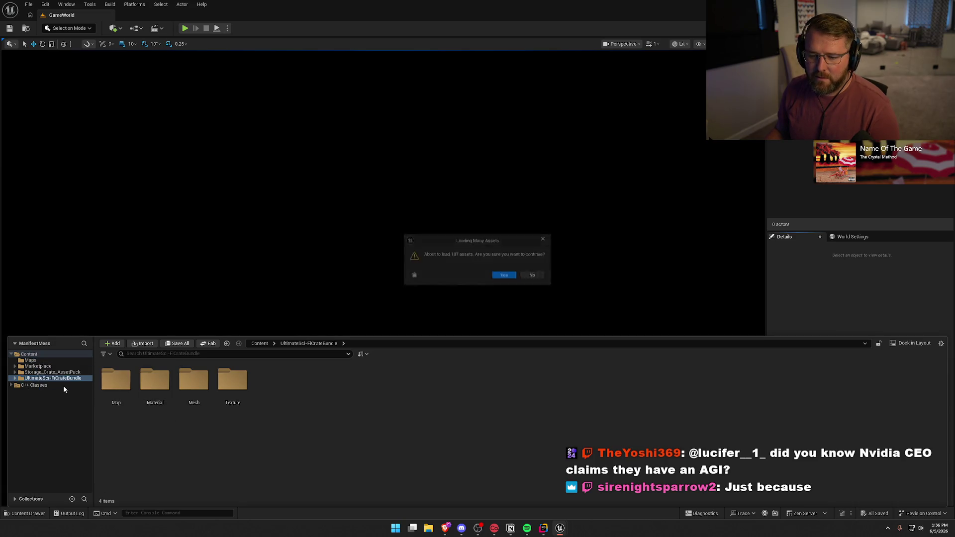
pyautogui.click(531, 274)
pyautogui.moveTo(29, 379)
pyautogui.mouseDown()
pyautogui.moveTo(67, 381)
pyautogui.moveTo(39, 369)
pyautogui.mouseUp()
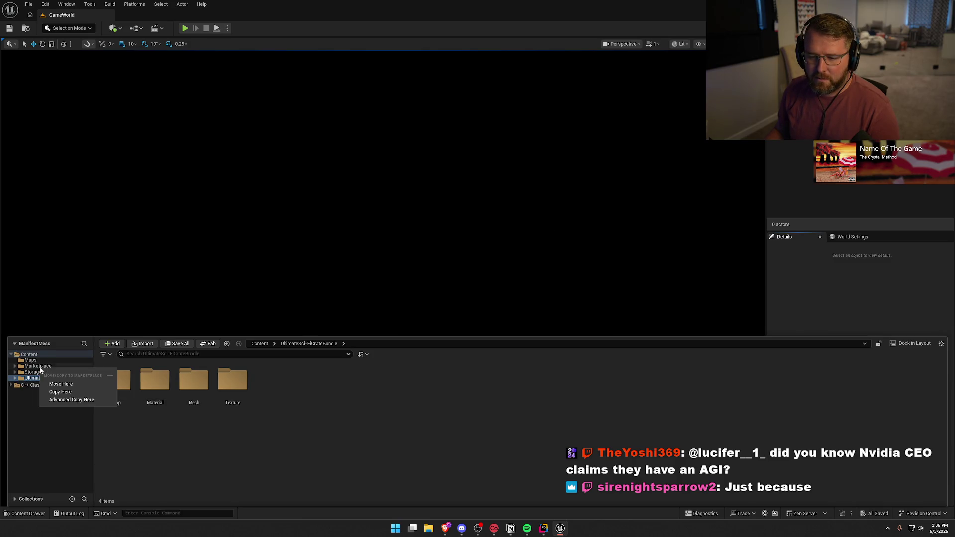
pyautogui.click(61, 384)
pyautogui.click(505, 275)
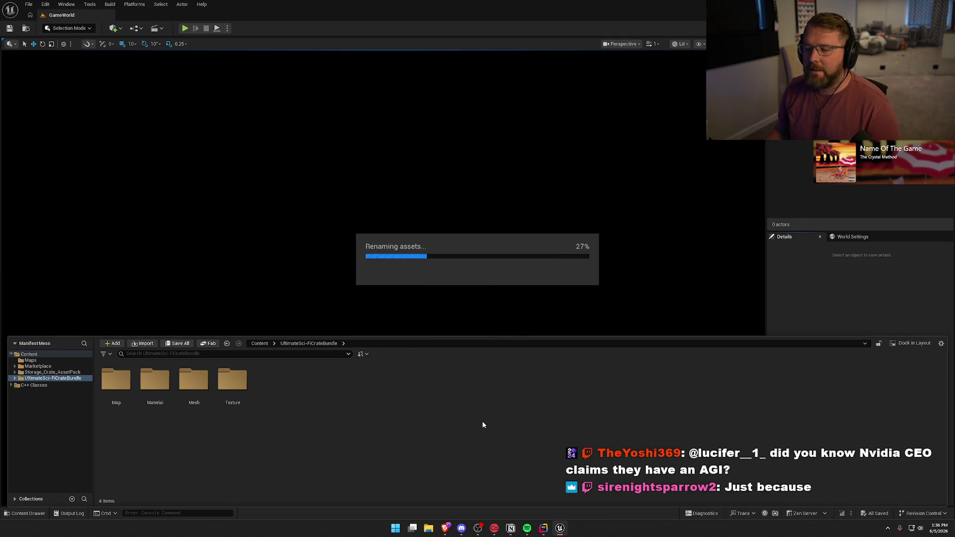
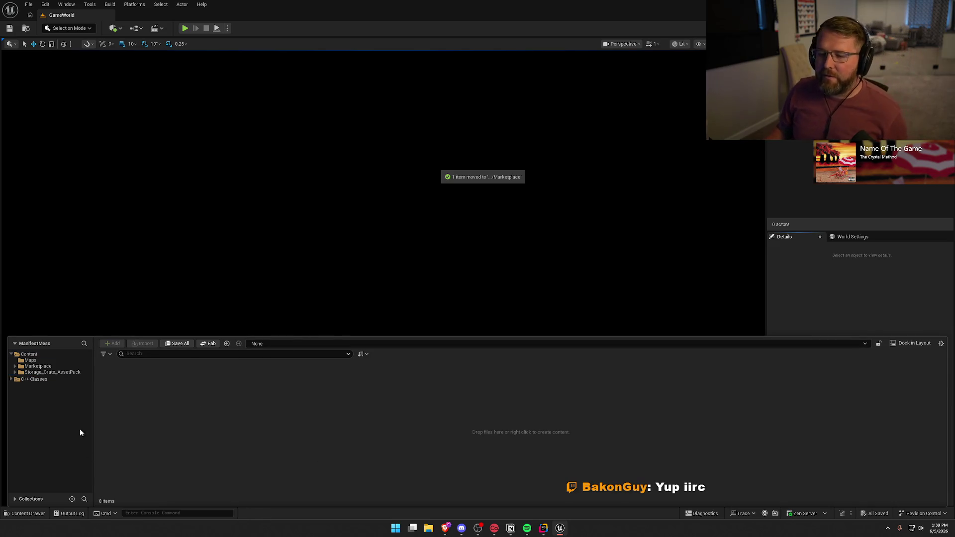
# Move Storage_Crate_AssetPack into the Marketplace folder and accept loading its 364 assets
pyautogui.click(39, 367)
pyautogui.click(39, 373)
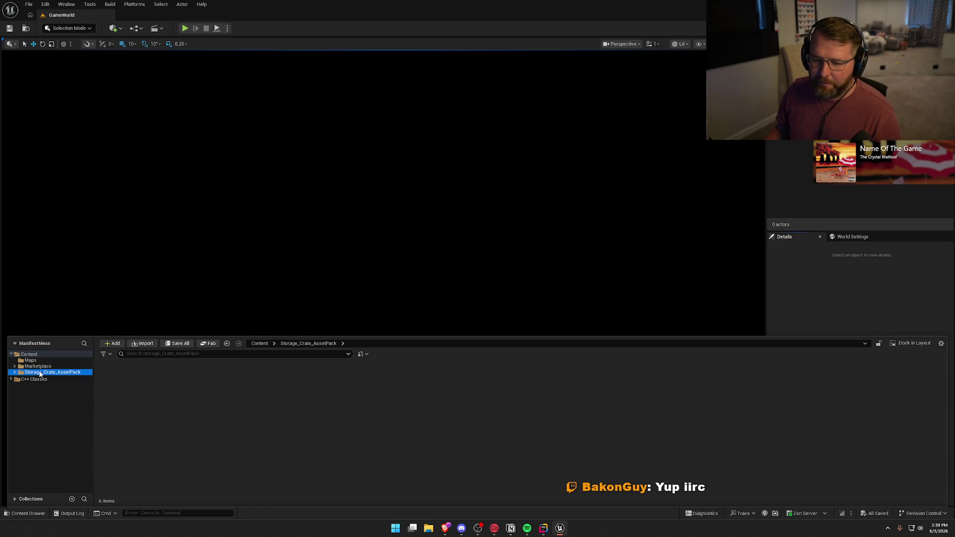
pyautogui.moveTo(39, 373); pyautogui.dragTo(38, 366)
pyautogui.click(70, 380)
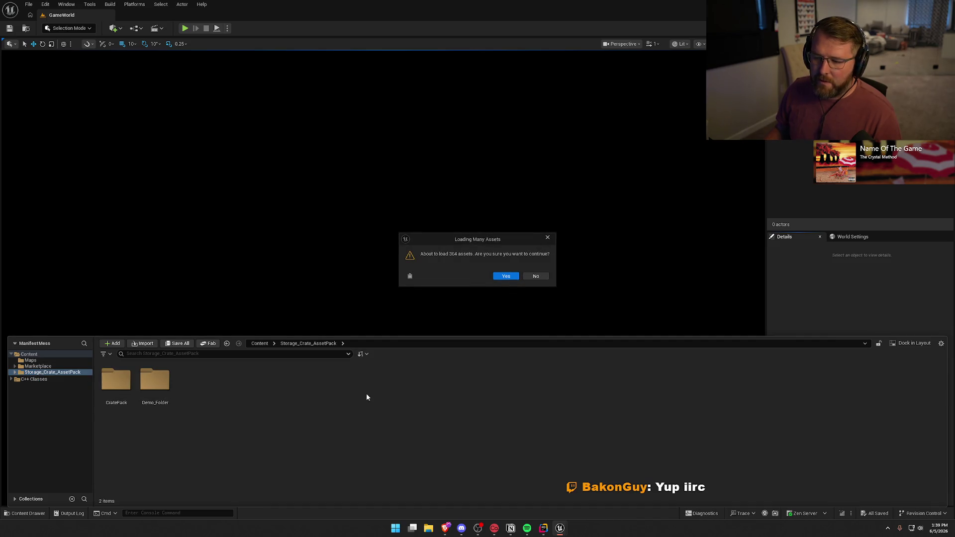
pyautogui.click(506, 276)
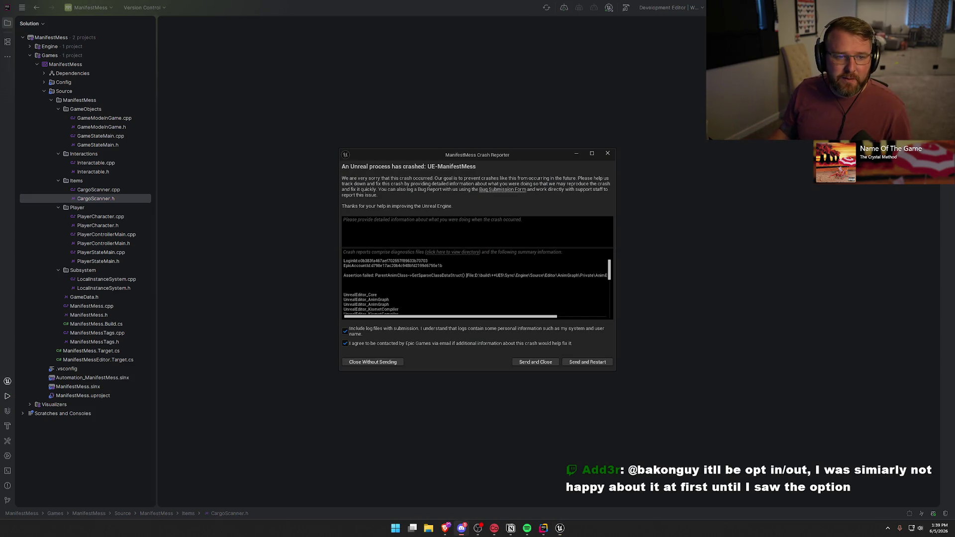
# Close the crash report, relaunch ManifestMess's editor with Ctrl+F5, hide the log, and return to Unreal
pyautogui.click(607, 153)
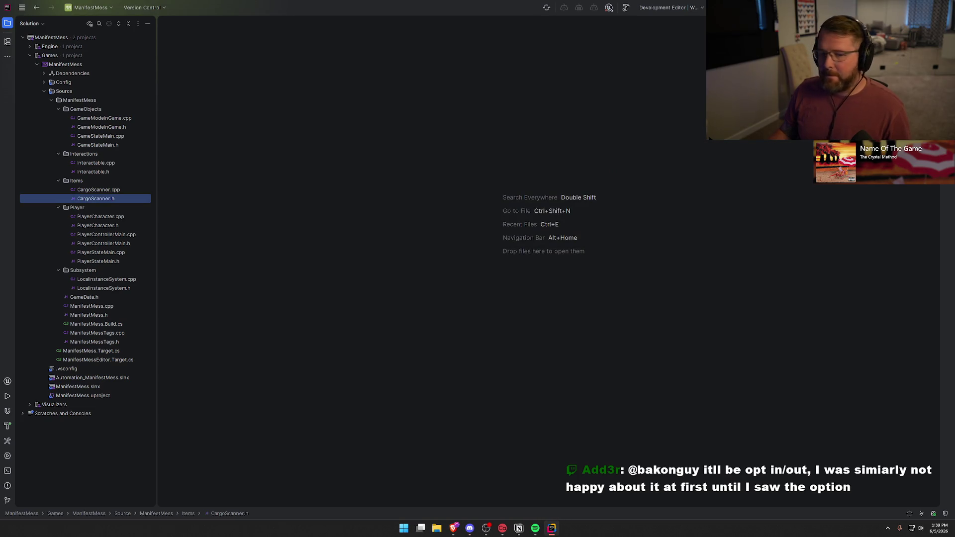
pyautogui.hotkey('ctrl', 'F5')
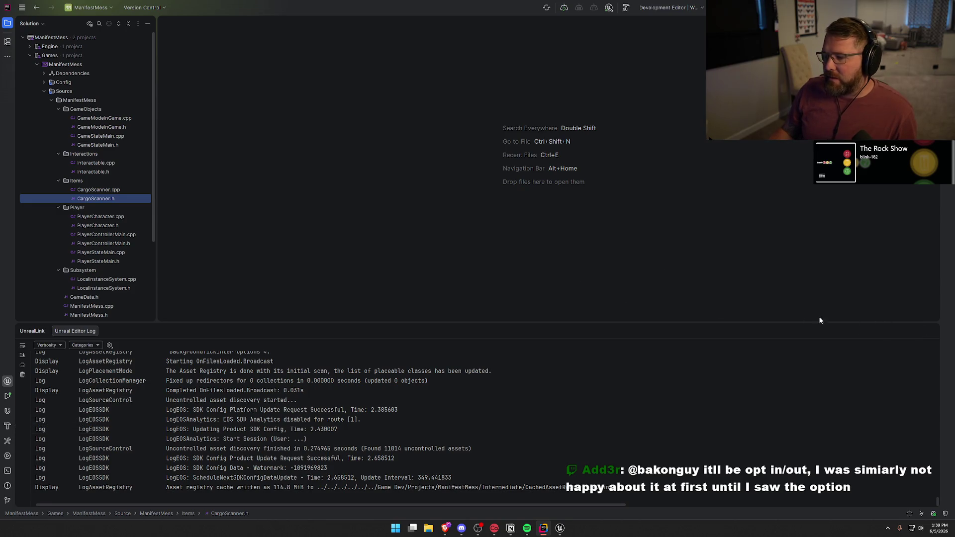
pyautogui.click(931, 331)
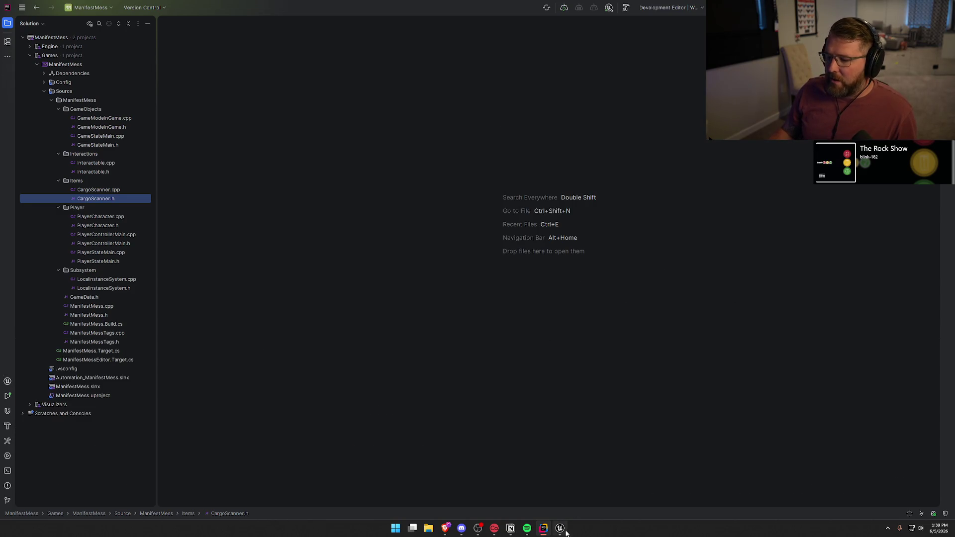
pyautogui.click(559, 528)
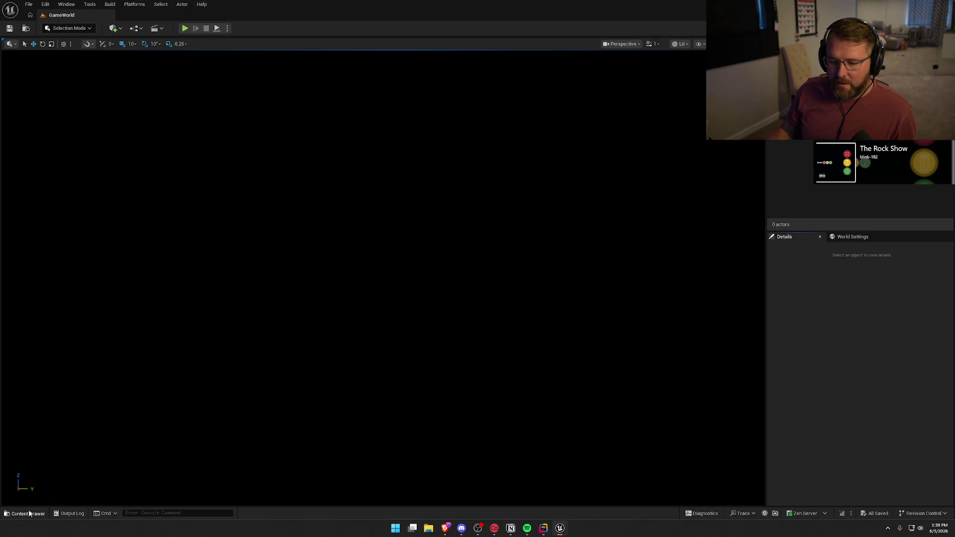
# Update redirector references in Storage_Crate_AssetPack and delete the unreferenced redirectors
pyautogui.click(25, 513)
pyautogui.rightClick(45, 372)
pyautogui.moveTo(80, 221)
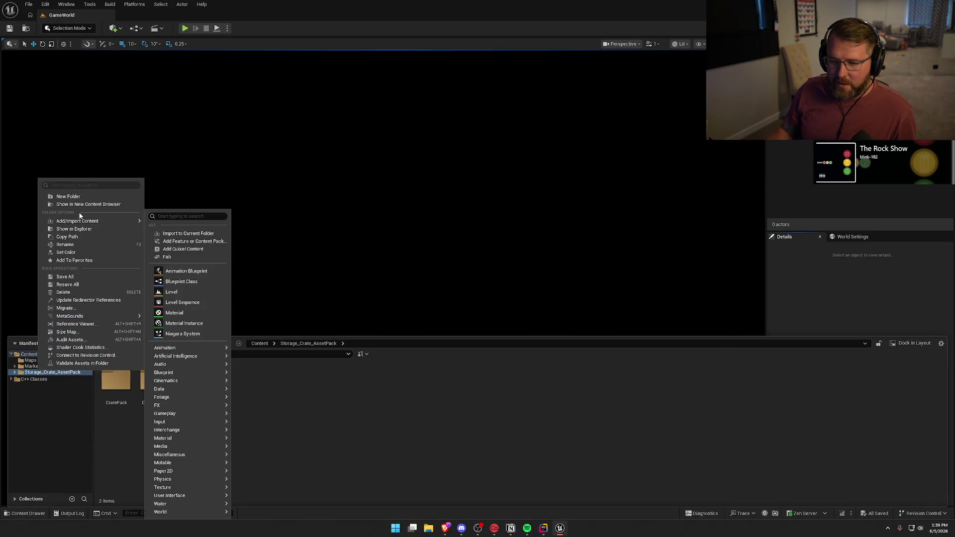
pyautogui.click(99, 300)
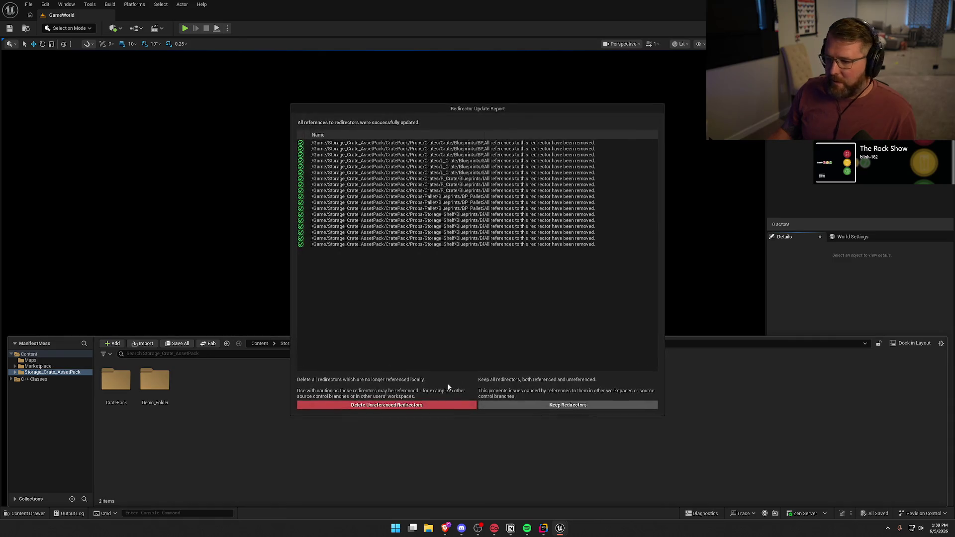
pyautogui.click(410, 406)
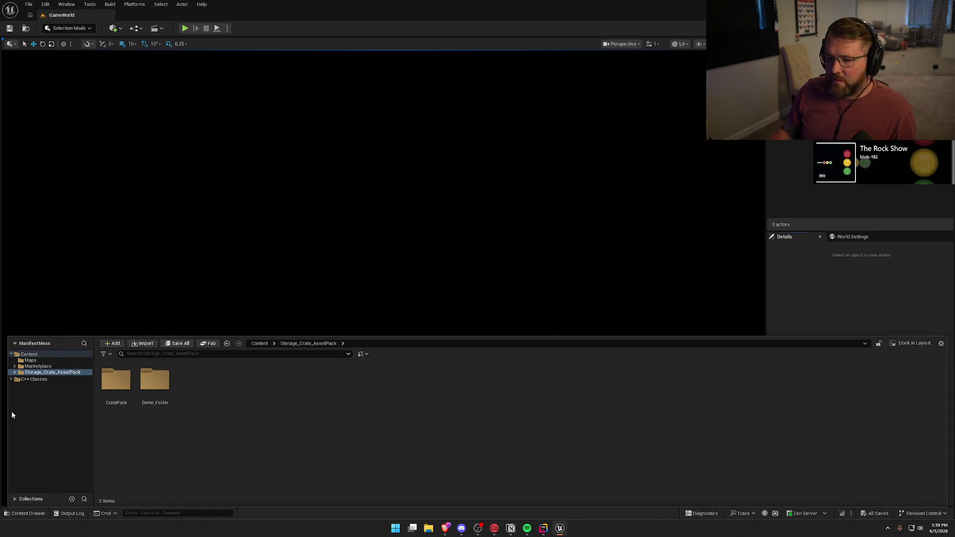
# Browse into Storage_Crate_AssetPack's Demo_Folder and start deleting it
pyautogui.rightClick(38, 366)
pyautogui.click(85, 294)
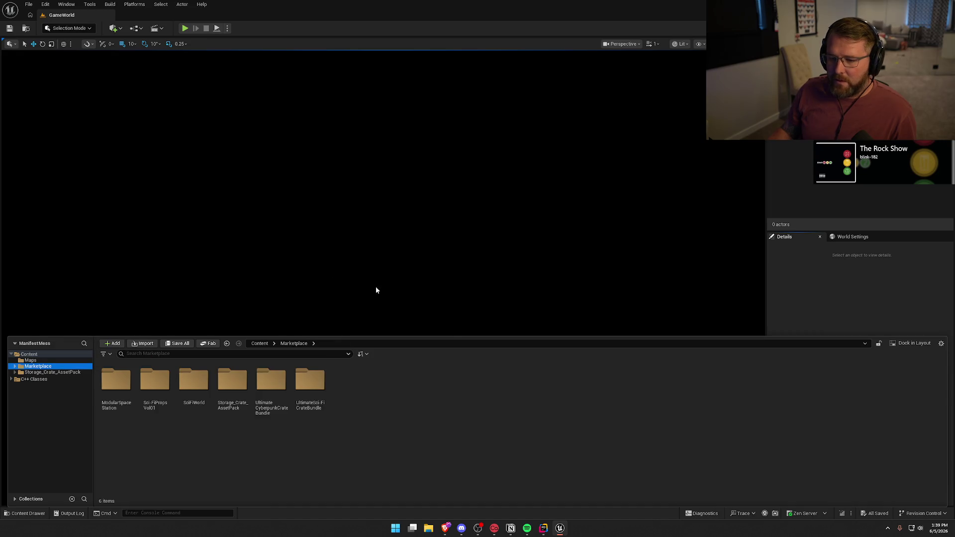
pyautogui.click(30, 360)
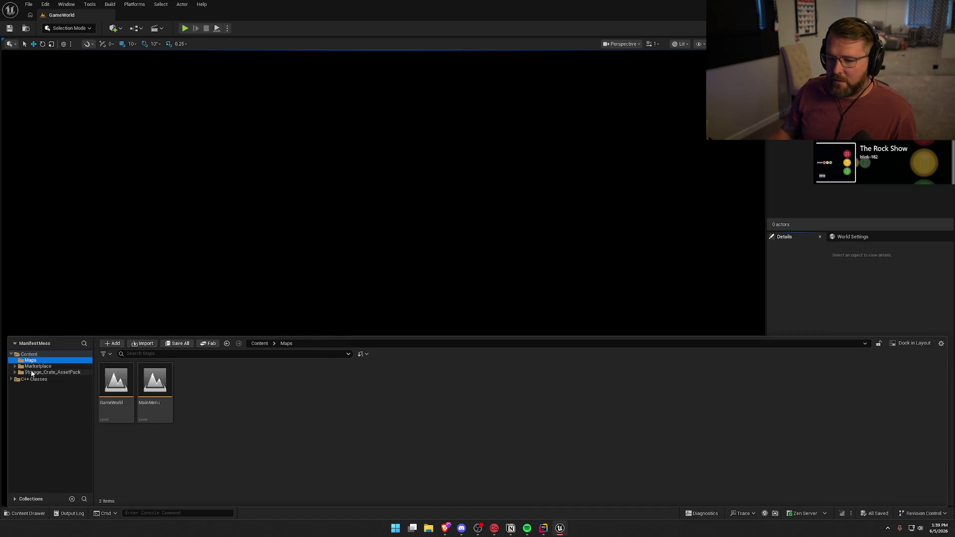
pyautogui.click(32, 373)
pyautogui.doubleClick(164, 398)
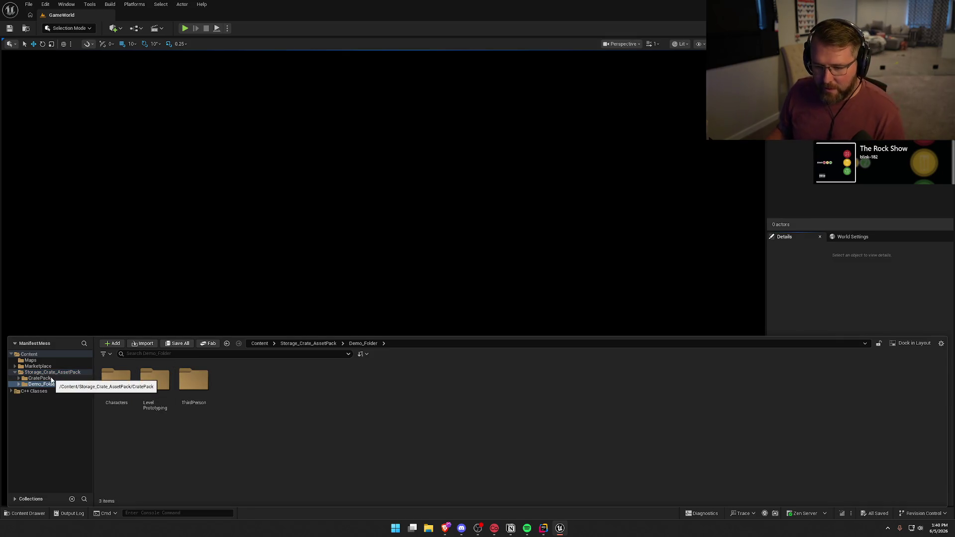
pyautogui.doubleClick(117, 381)
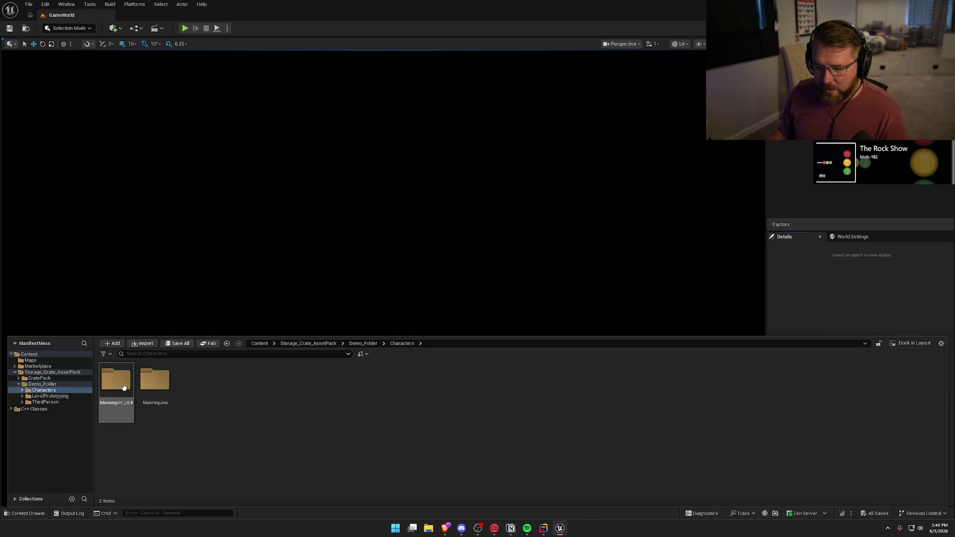
pyautogui.click(43, 397)
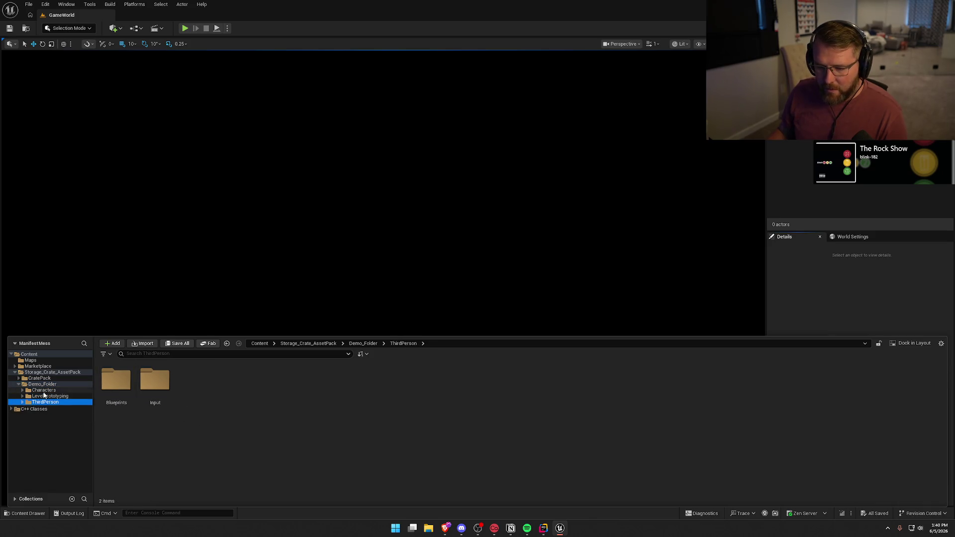
pyautogui.click(42, 384)
pyautogui.moveTo(42, 385); pyautogui.dragTo(447, 224)
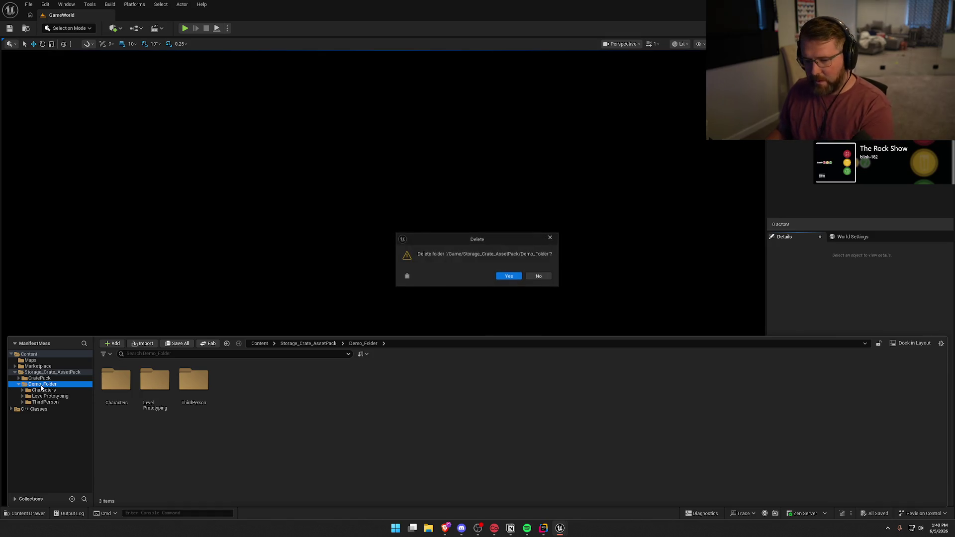
# Confirm deleting Demo_Folder and force-delete it despite ThirdPersonMap still referencing its assets
pyautogui.click(506, 277)
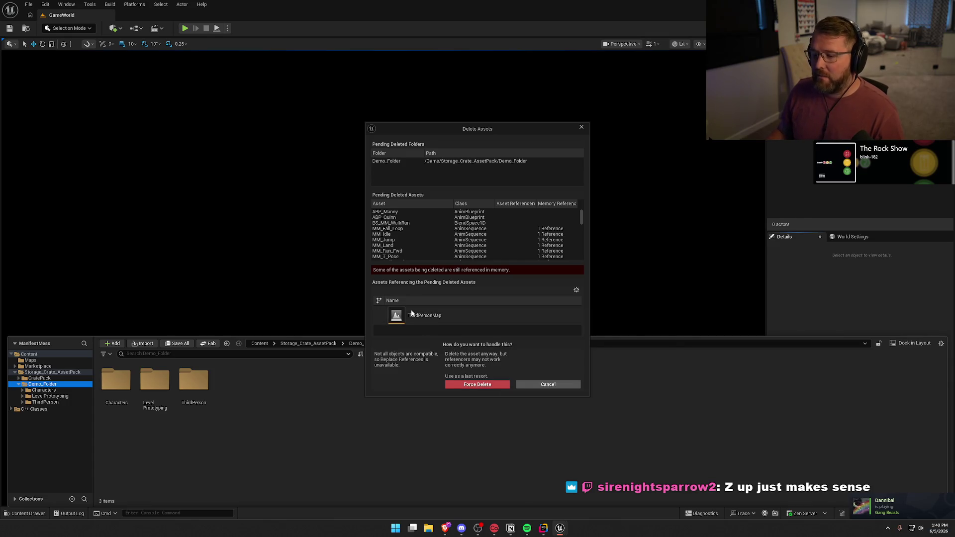
pyautogui.click(423, 317)
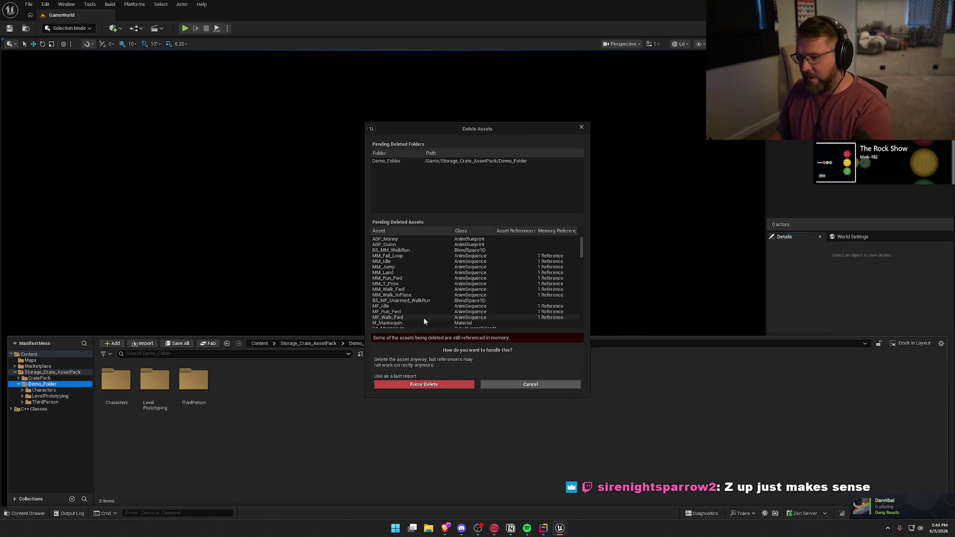
pyautogui.click(440, 387)
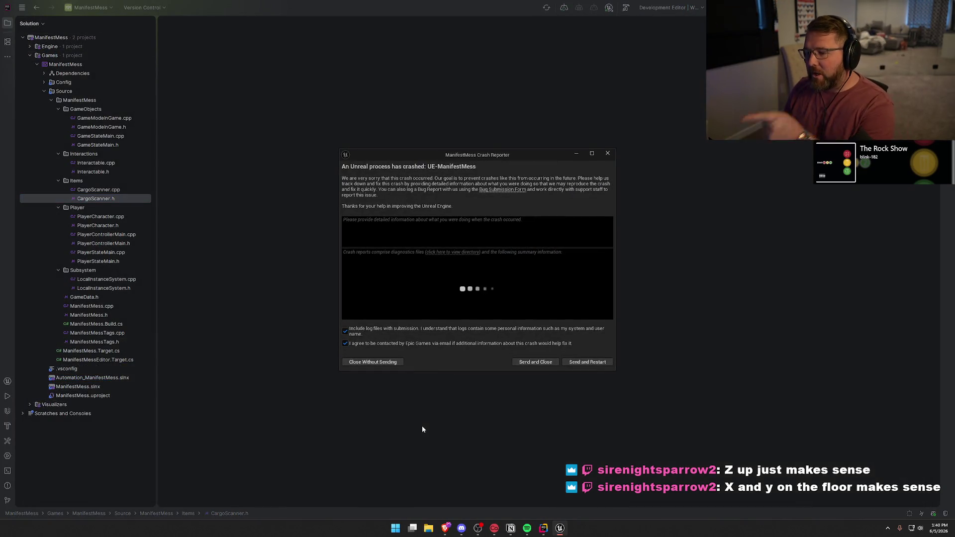
# Review the stack-overflow crash summary and close the report without sending it
pyautogui.scroll(-15, 595, 269)
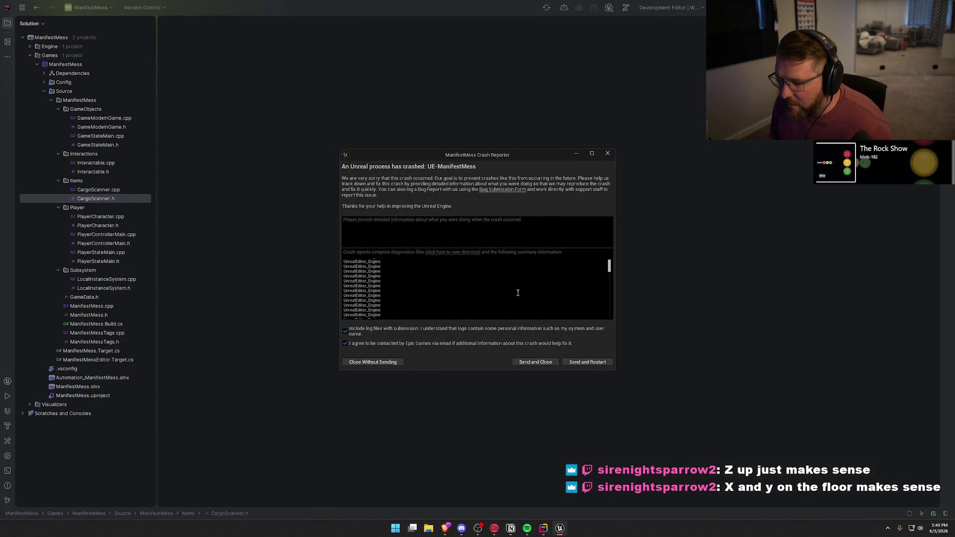
pyautogui.scroll(-10, 594, 268)
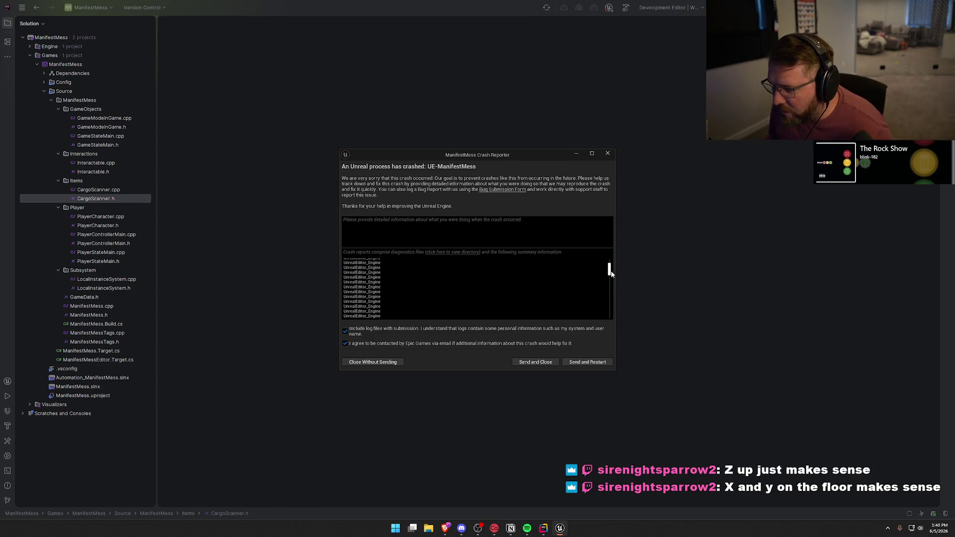
pyautogui.scroll(20, 597, 296)
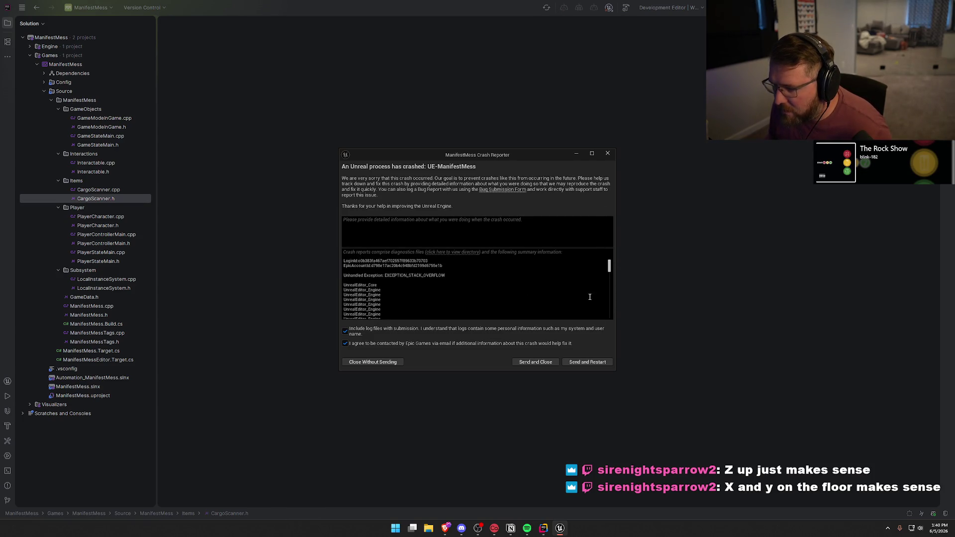
pyautogui.click(372, 361)
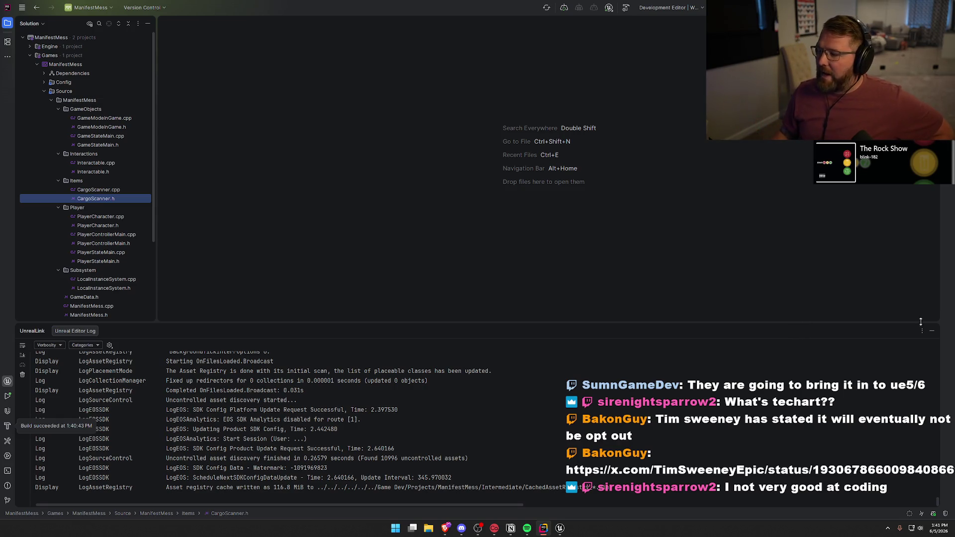
# Hide the UnrealLink log panel and switch to the browser showing the X post
pyautogui.click(931, 331)
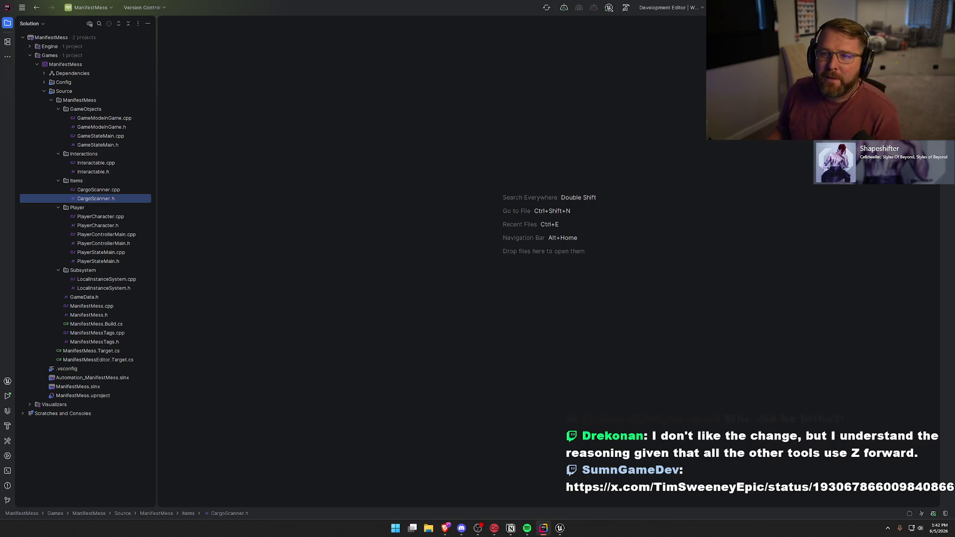
pyautogui.hotkey('alt', 'Tab')
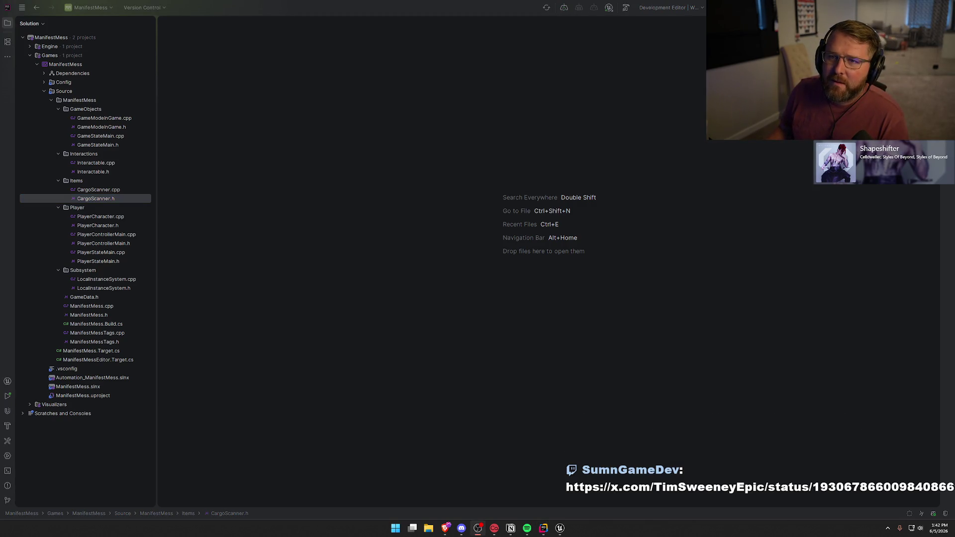
pyautogui.hotkey('alt', 'Tab')
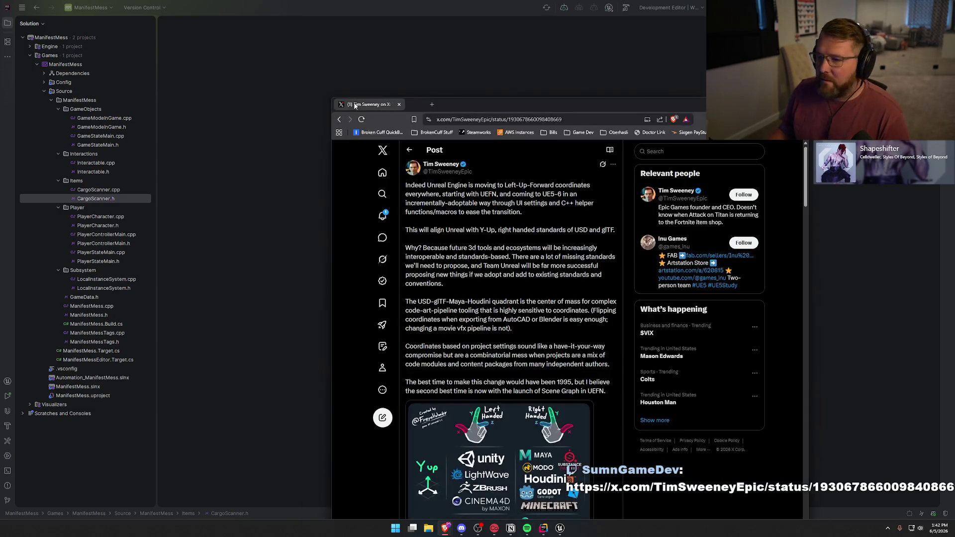
# Maximize the browser, read through the Left-Up-Forward coordinate post, then return to Rider
pyautogui.doubleClick(520, 100)
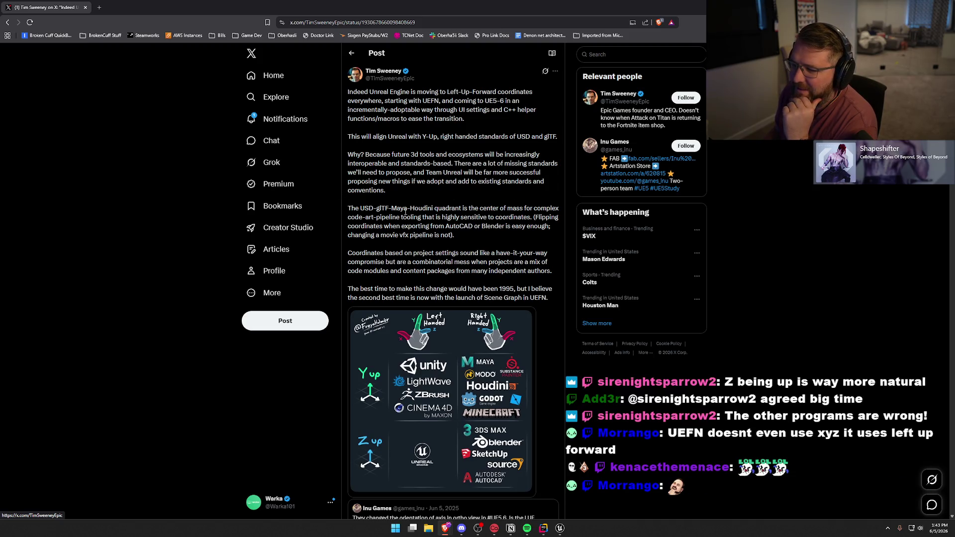
pyautogui.scroll(-2, 427, 244)
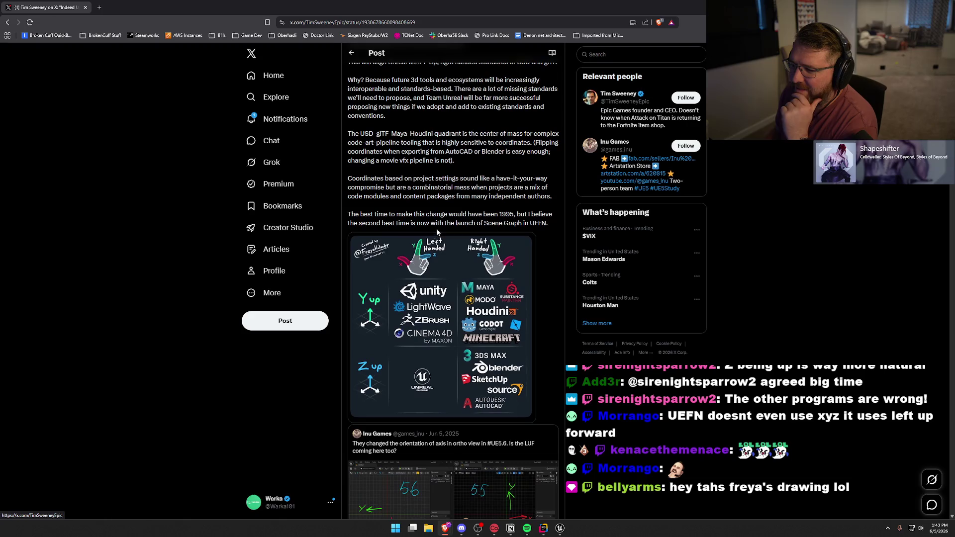
pyautogui.moveTo(361, 177); pyautogui.dragTo(497, 179)
pyautogui.click(463, 174)
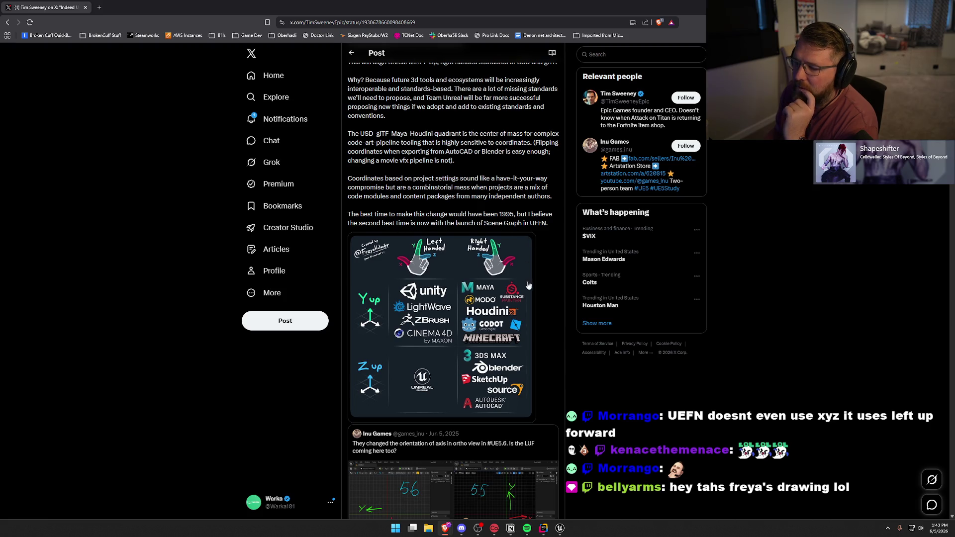
pyautogui.scroll(-2, 533, 289)
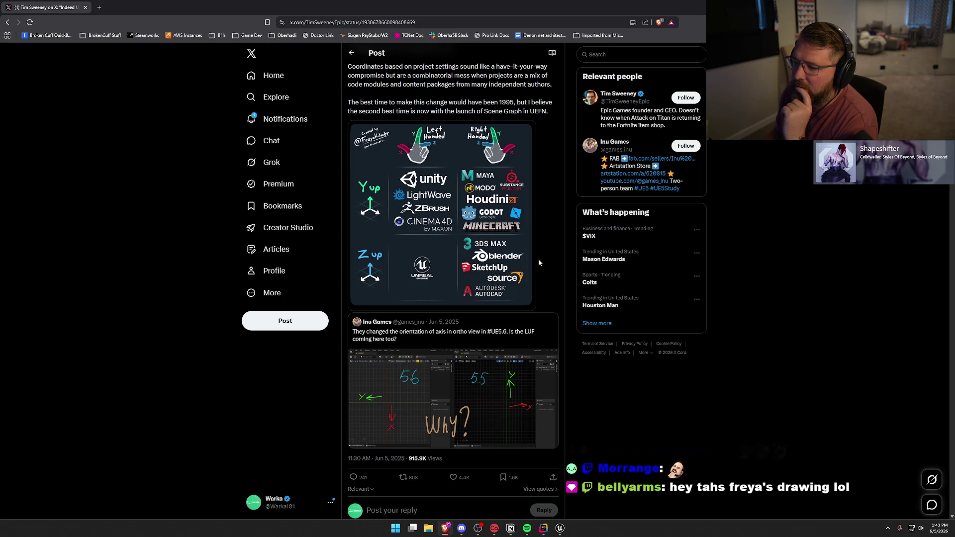
pyautogui.scroll(-2, 539, 260)
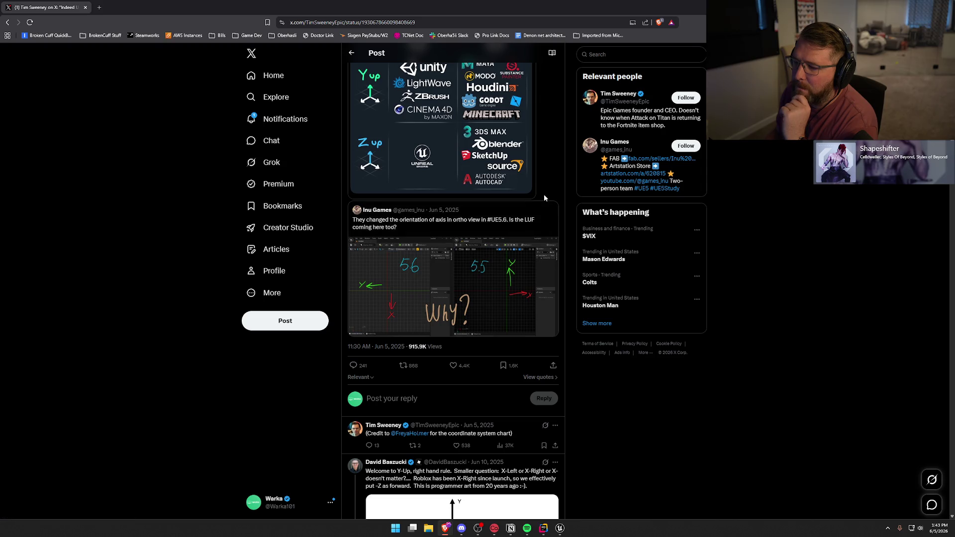
pyautogui.scroll(2, 546, 199)
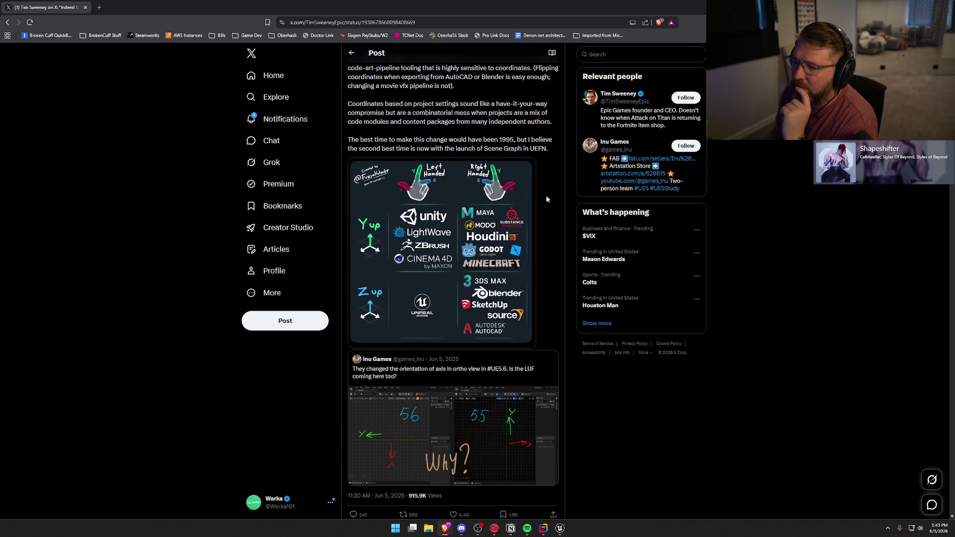
pyautogui.scroll(4, 546, 199)
pyautogui.scroll(-1, 550, 205)
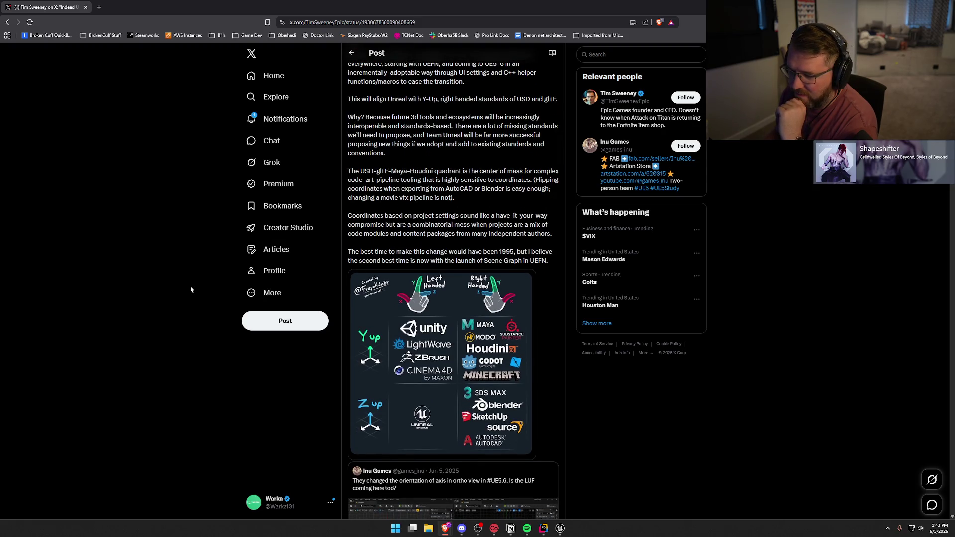
pyautogui.scroll(1, 190, 290)
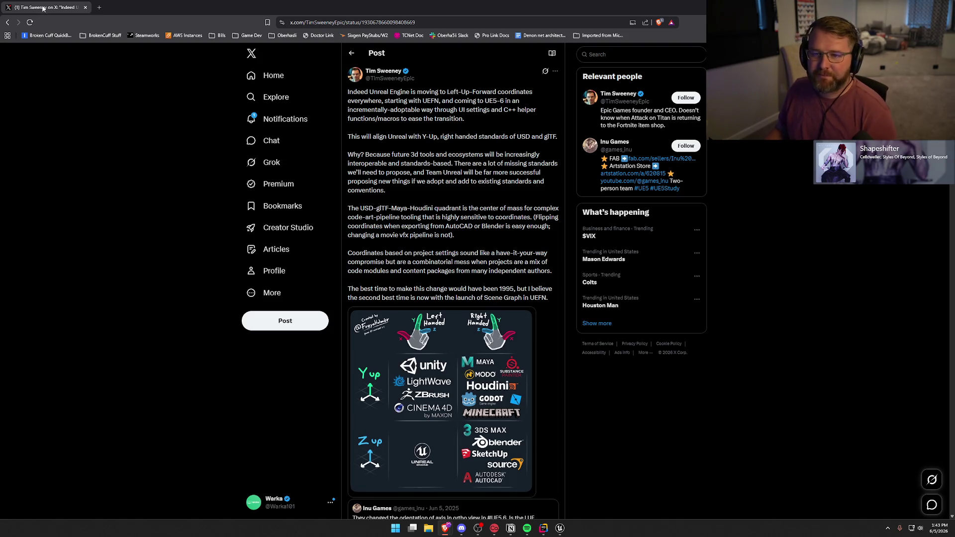
pyautogui.hotkey('alt', 'Tab')
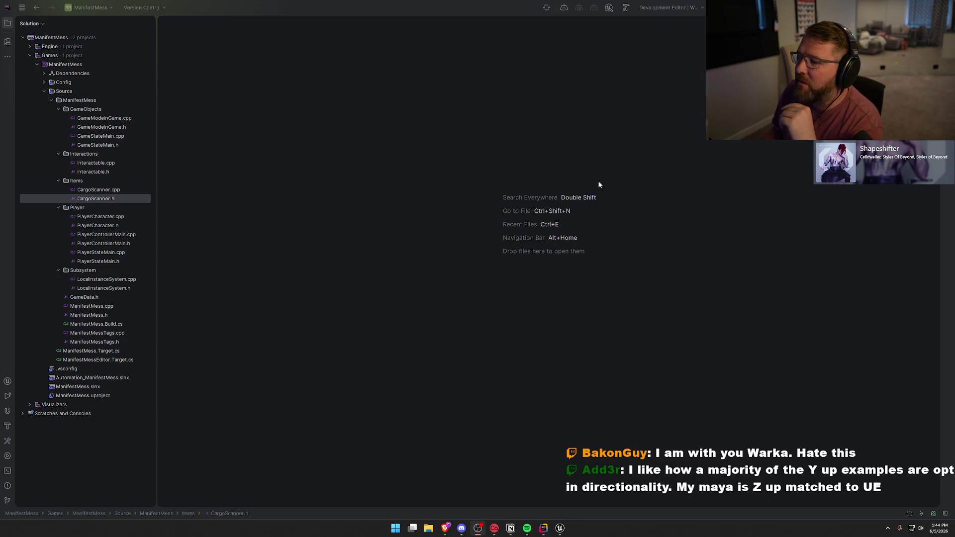
# Delete ThirdPersonMap and ThirdPersonMap_BuiltData from Storage_Crate_AssetPack/CratePack/Maps
pyautogui.click(560, 528)
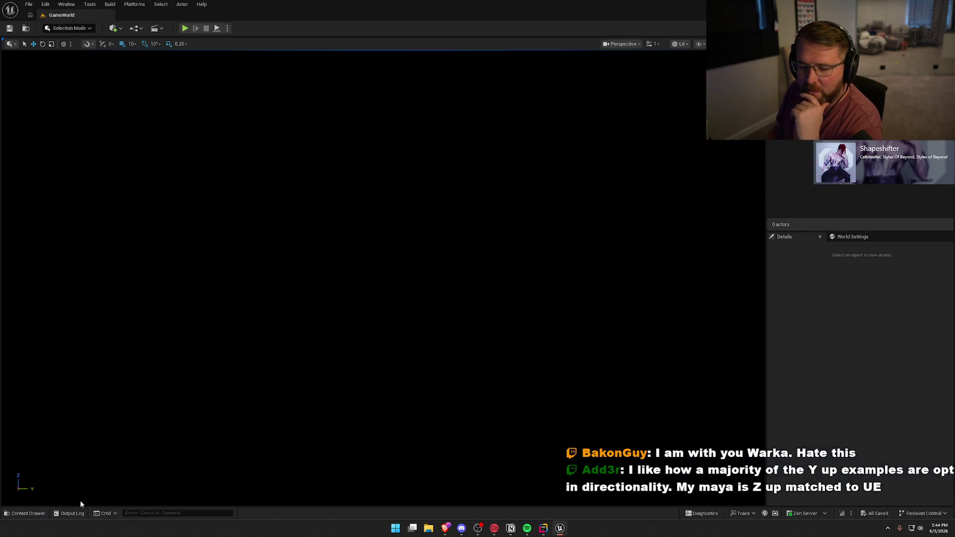
pyautogui.click(27, 513)
pyautogui.click(43, 372)
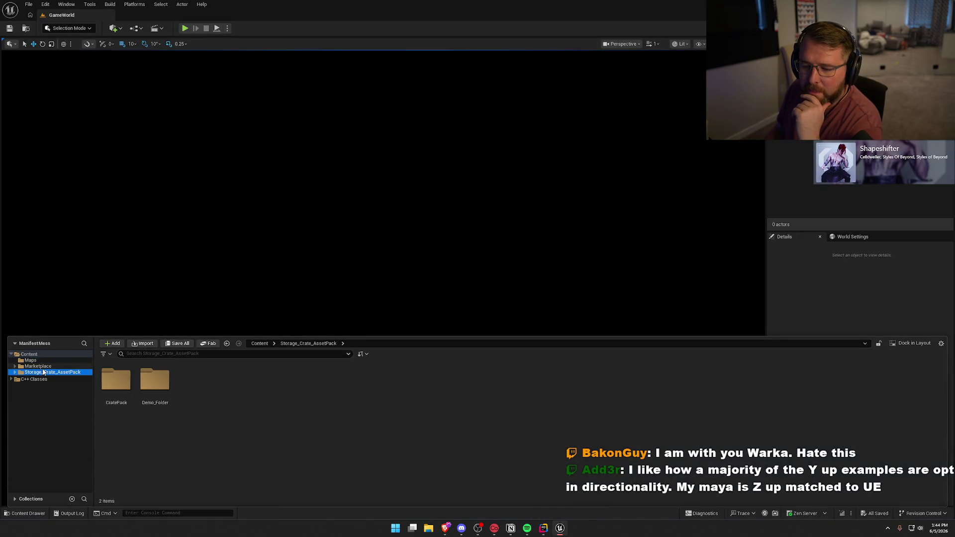
pyautogui.doubleClick(155, 381)
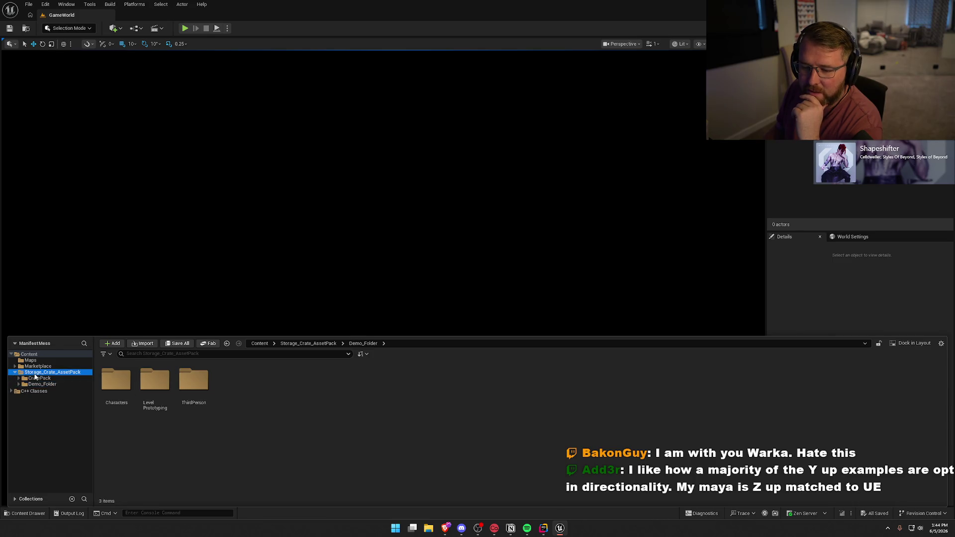
pyautogui.doubleClick(116, 381)
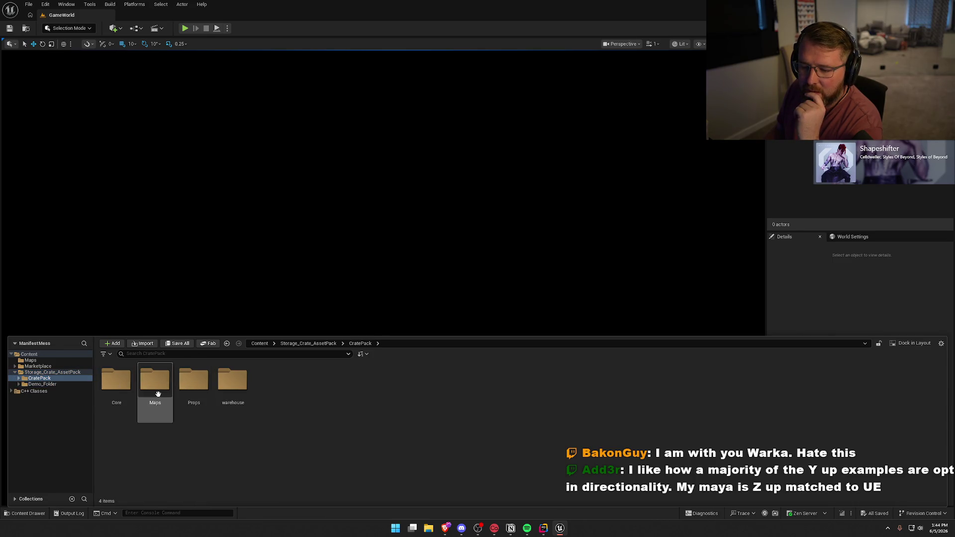
pyautogui.doubleClick(161, 401)
pyautogui.click(141, 396)
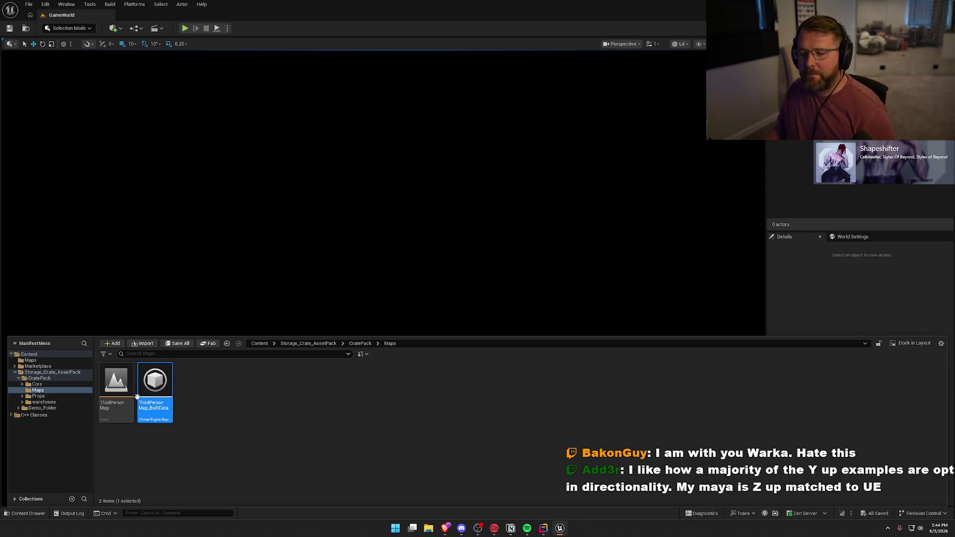
pyautogui.hotkey('ctrl', 'a')
pyautogui.press('Delete')
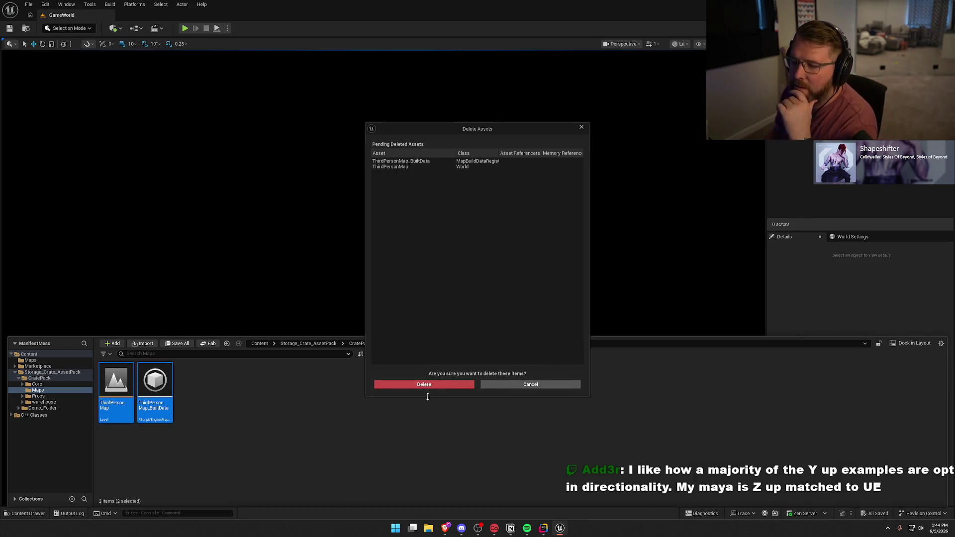
pyautogui.click(428, 385)
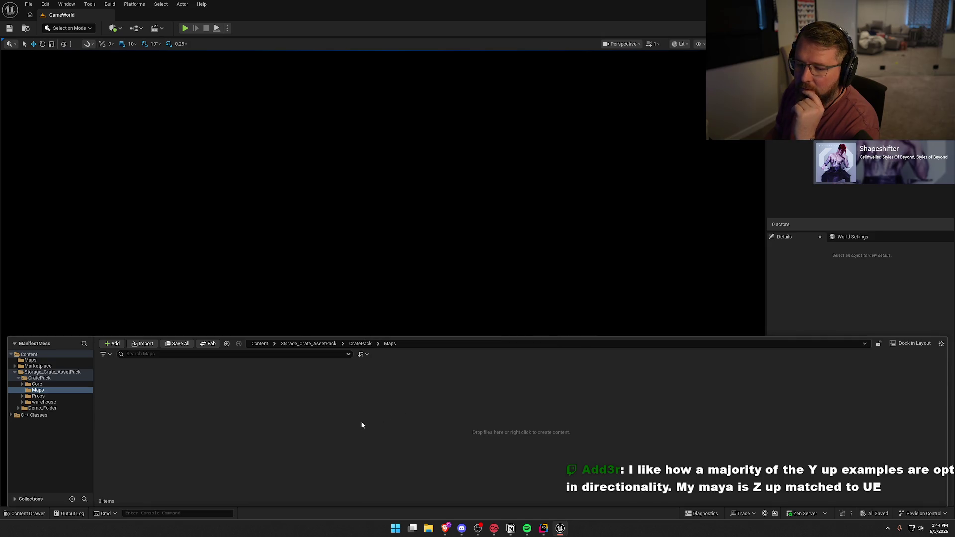
# Delete the emptied Maps folder and begin deleting Demo_Folder's ThirdPerson folder
pyautogui.click(40, 379)
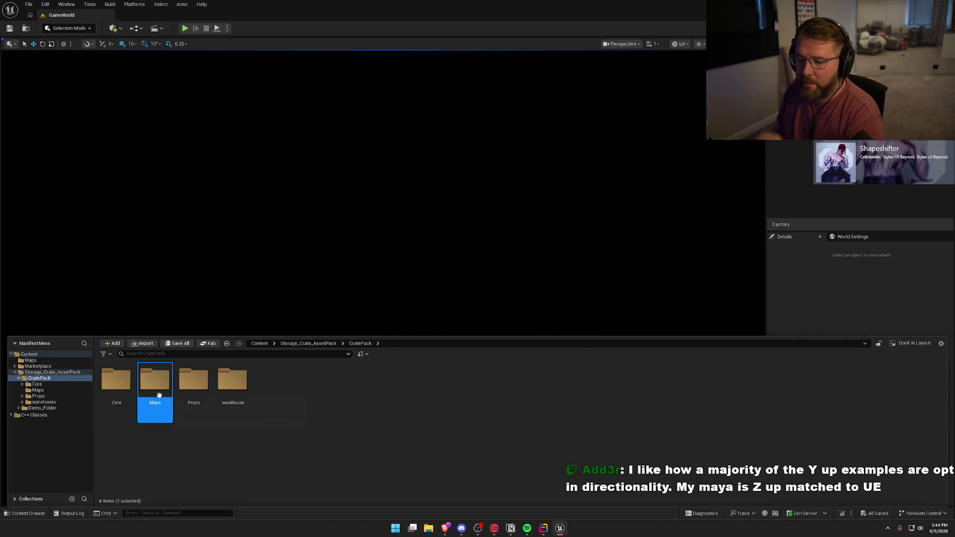
pyautogui.press('Delete')
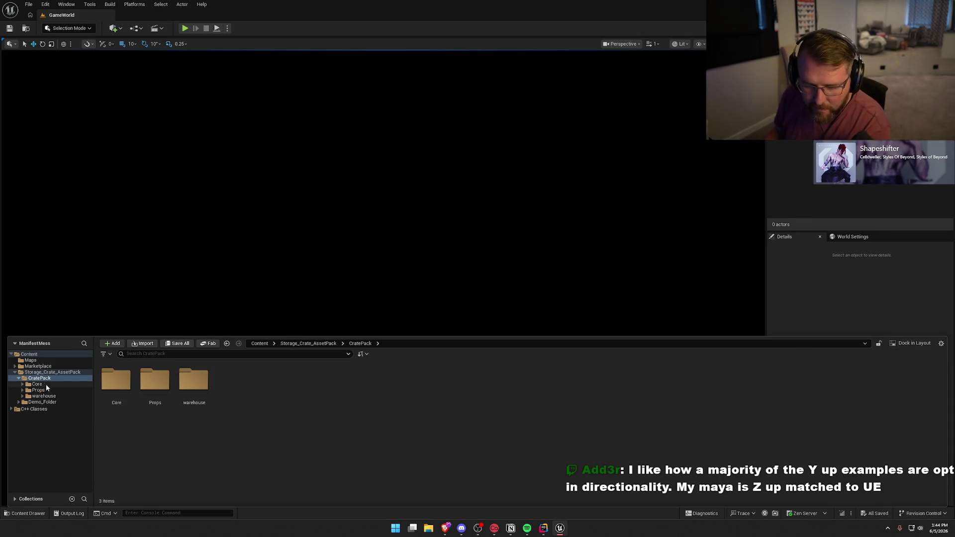
pyautogui.click(36, 403)
pyautogui.click(199, 392)
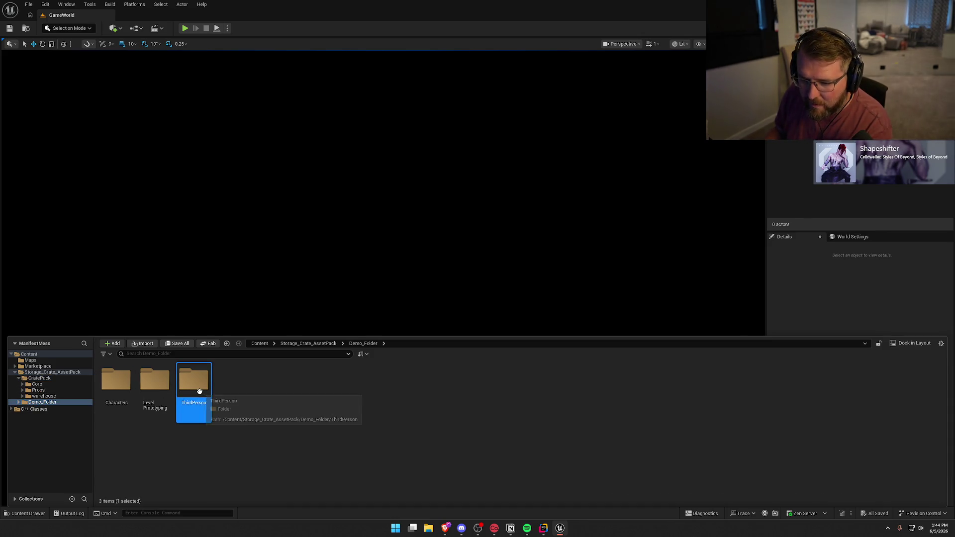
pyautogui.press('Delete')
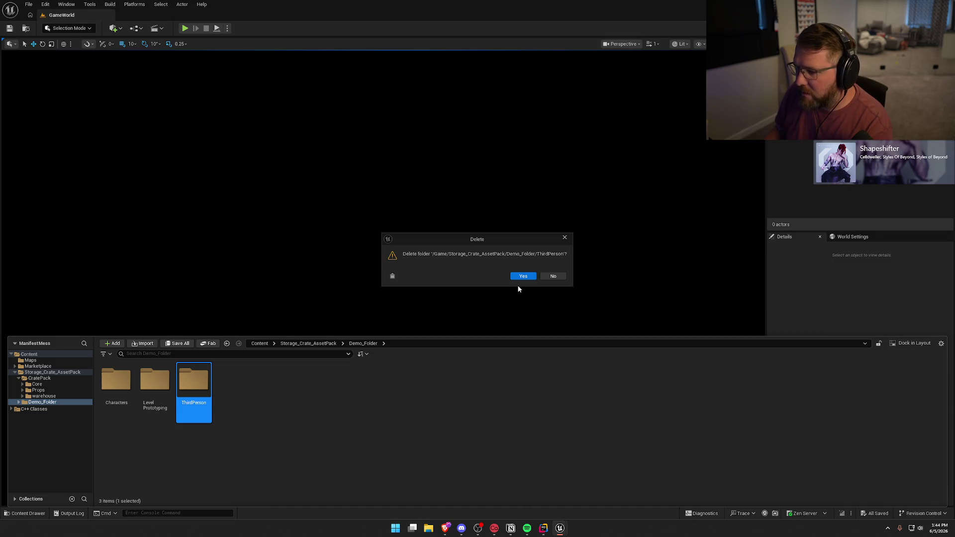
# Confirm deletion of the ThirdPerson and Level Prototyping folders and their assets
pyautogui.click(523, 278)
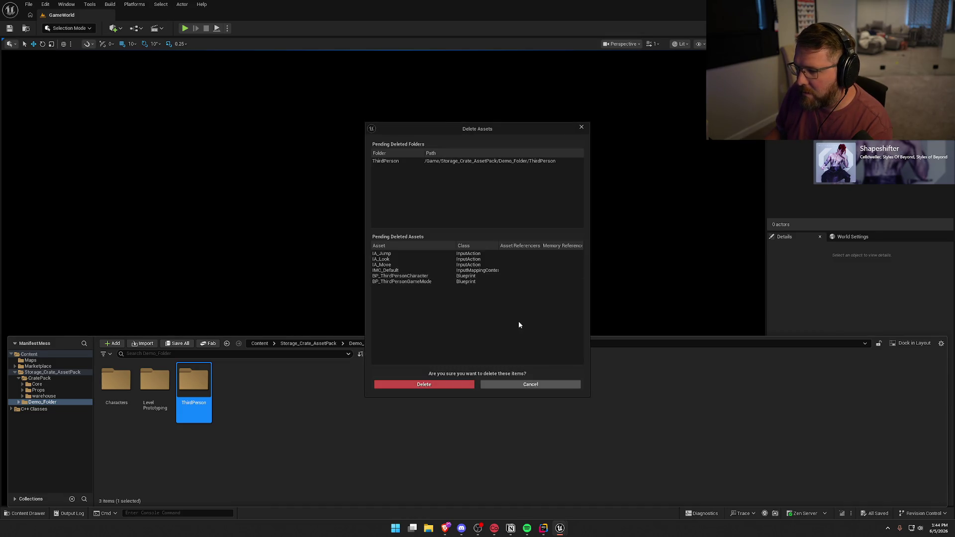
pyautogui.click(425, 384)
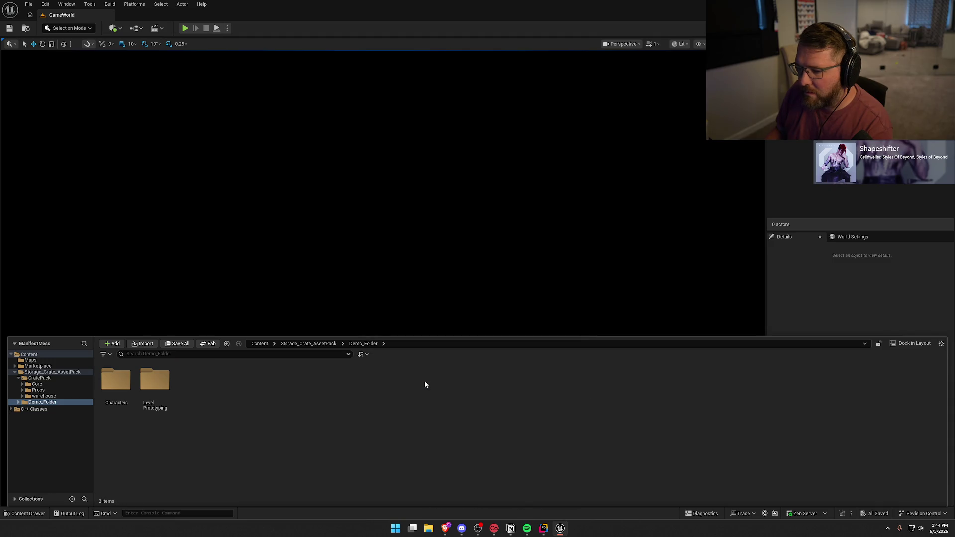
pyautogui.click(155, 385)
pyautogui.press('Delete')
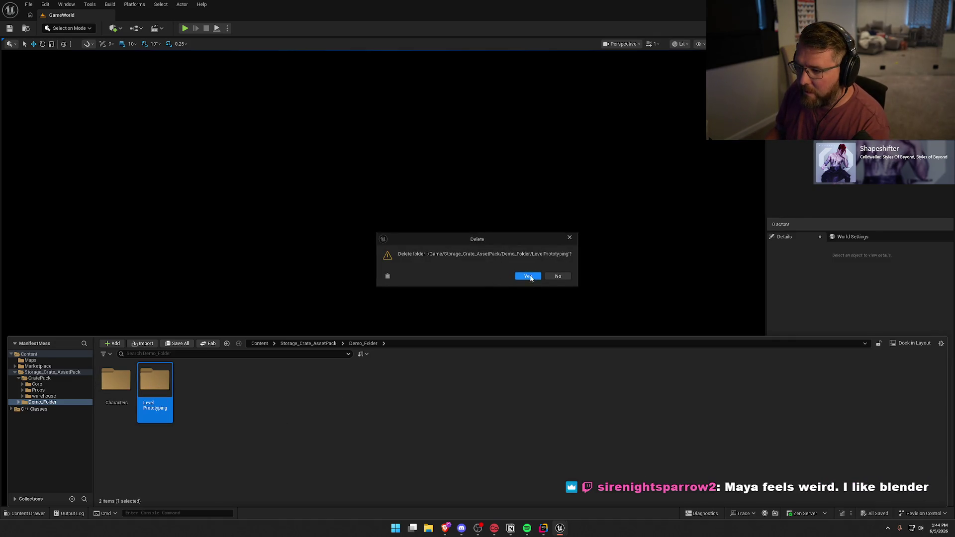
pyautogui.click(527, 276)
pyautogui.click(434, 386)
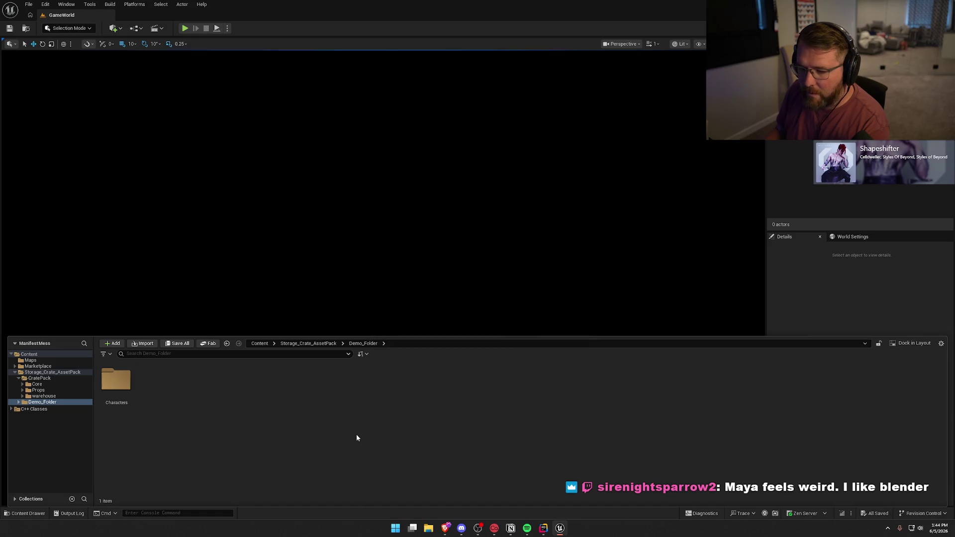
# Select the Characters folder in Demo_Folder and confirm deleting it
pyautogui.click(116, 383)
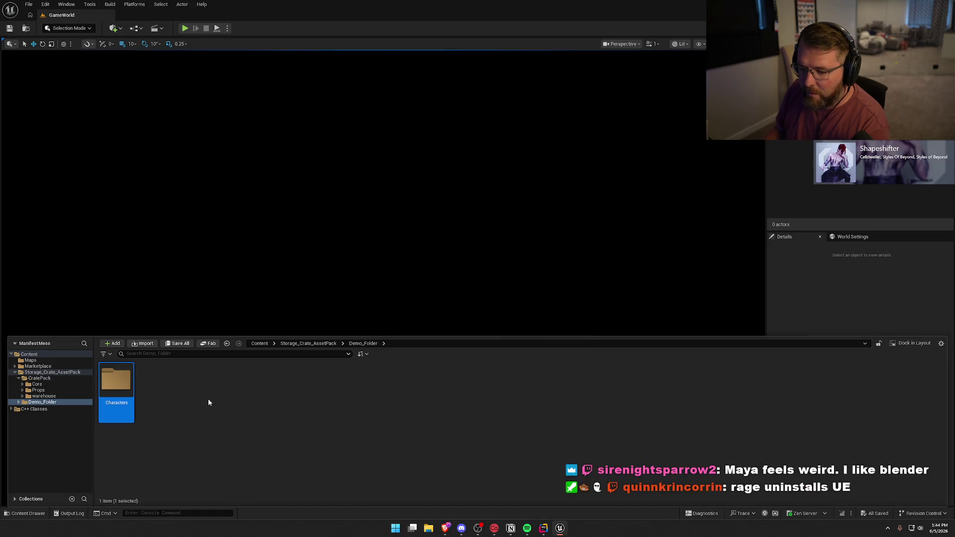
pyautogui.press('Delete')
pyautogui.click(523, 276)
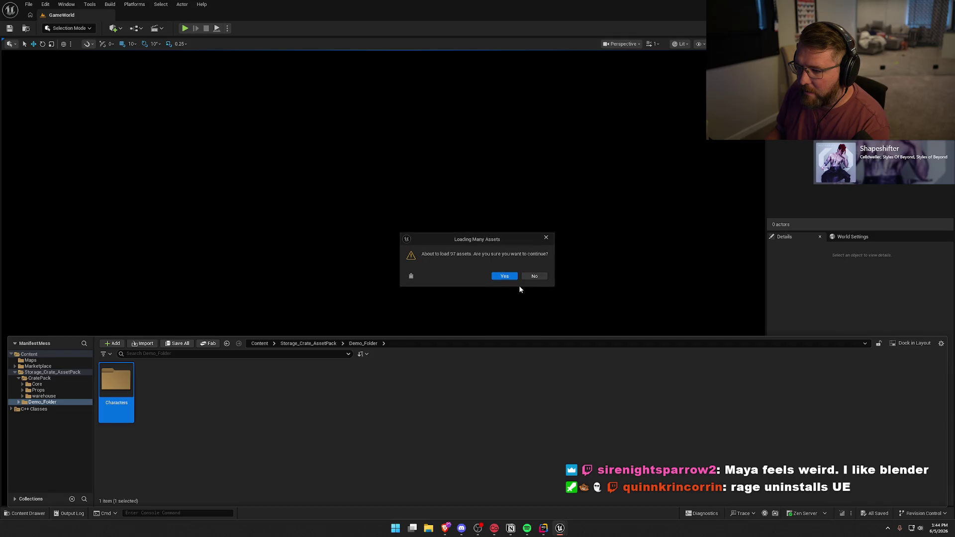
# Accept loading the Characters assets and force-delete them despite in-memory references
pyautogui.click(505, 277)
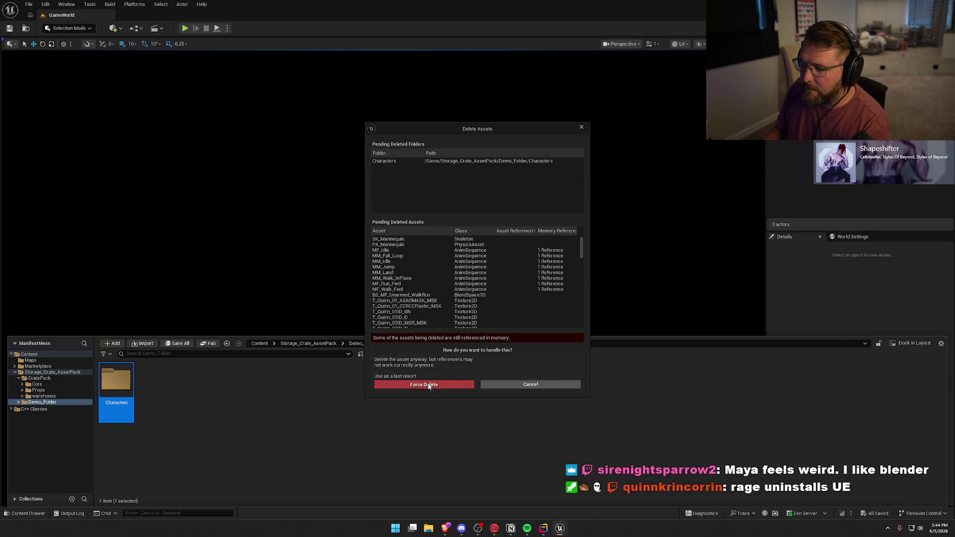
pyautogui.click(425, 384)
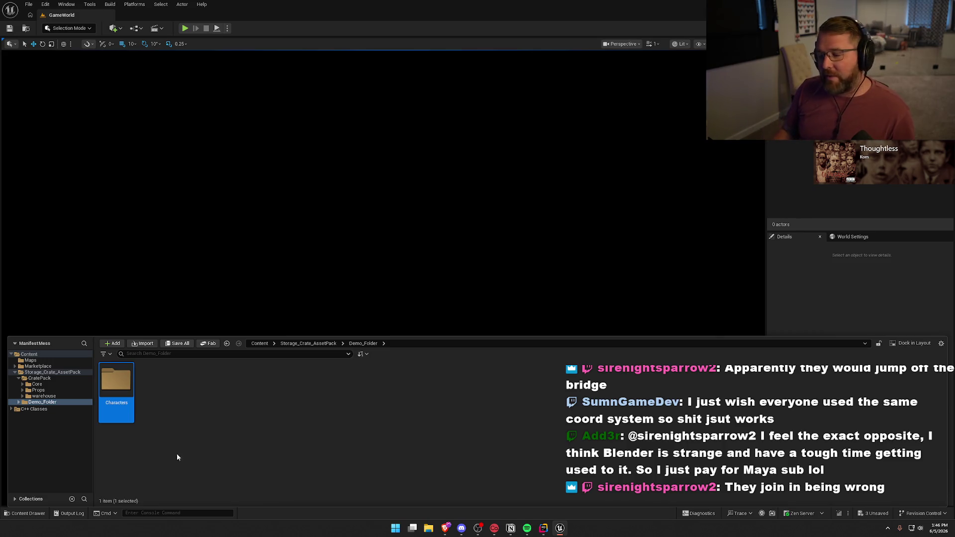
# Check the Characters and Demo_Folder folder menus, select CratePack, then hide the Content Drawer
pyautogui.click(162, 410)
pyautogui.rightClick(125, 386)
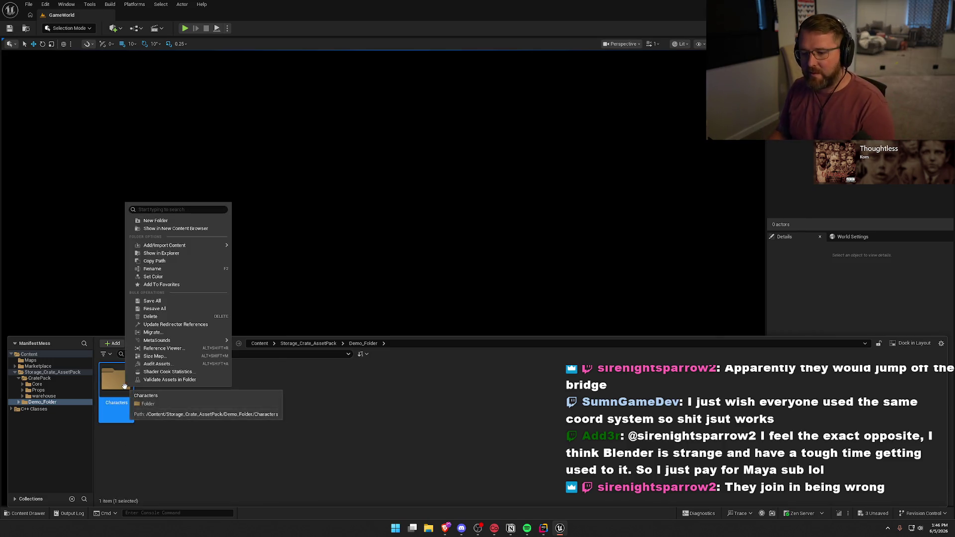
pyautogui.click(175, 324)
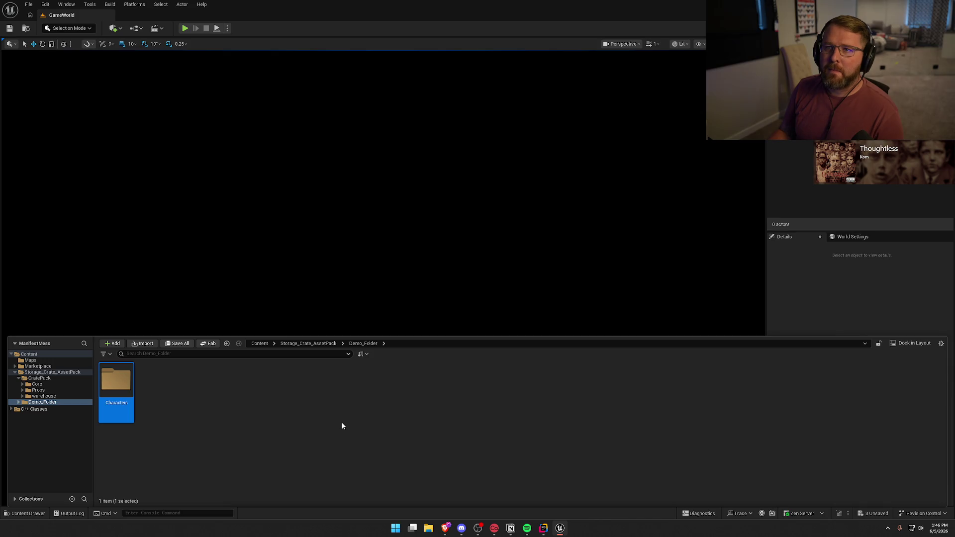
pyautogui.click(261, 427)
pyautogui.click(116, 386)
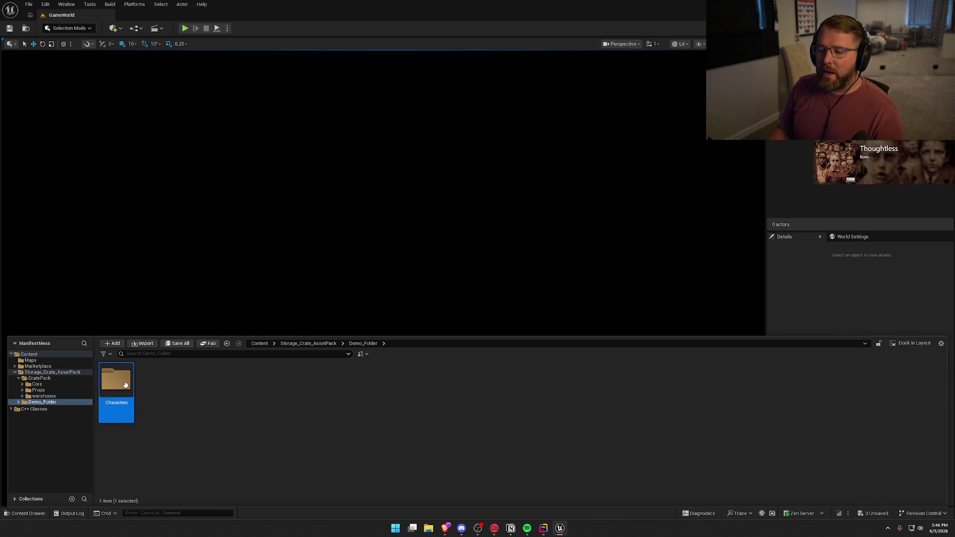
pyautogui.click(42, 402)
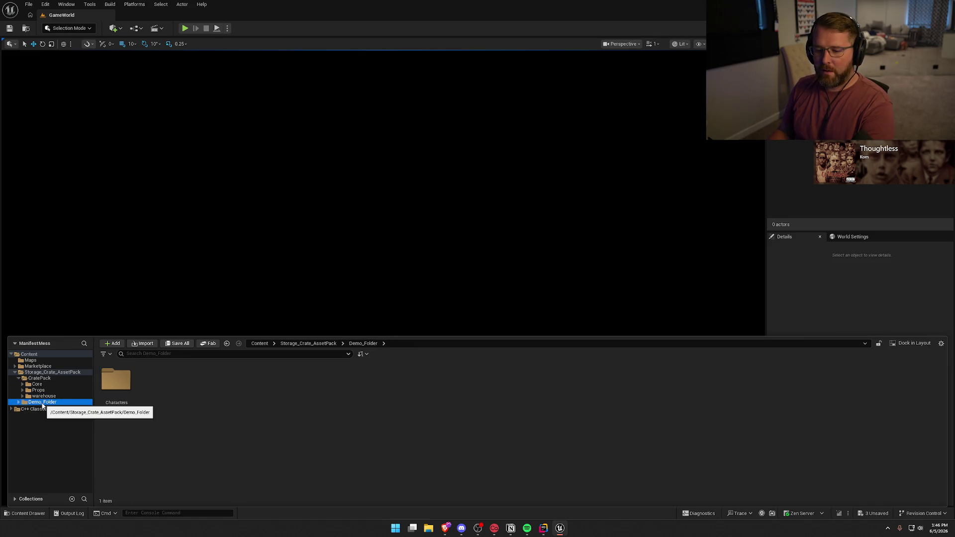
pyautogui.rightClick(46, 404)
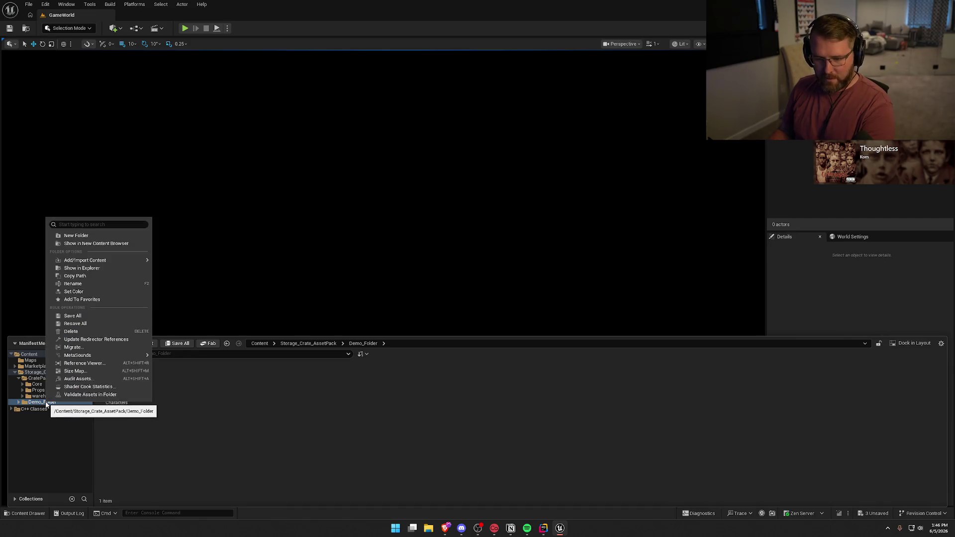
pyautogui.press('Escape')
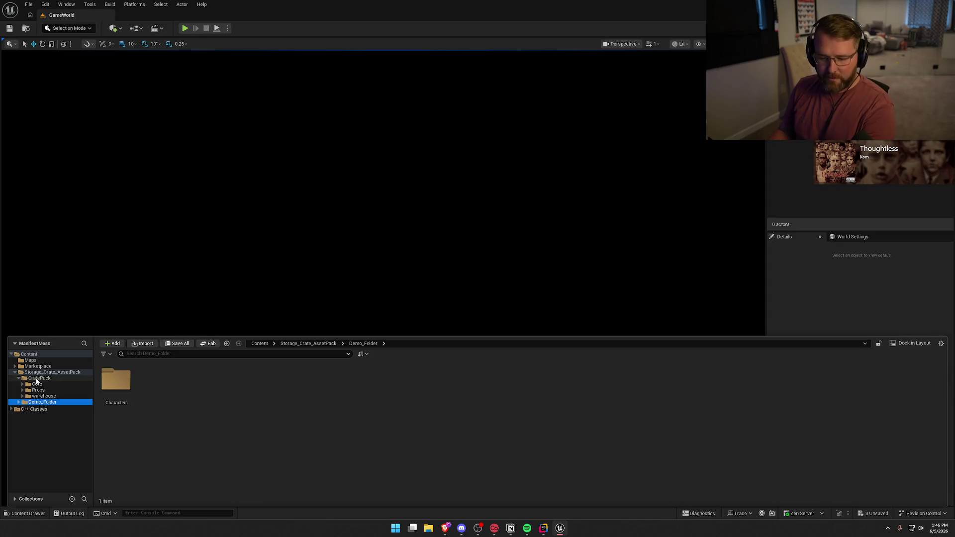
pyautogui.click(36, 380)
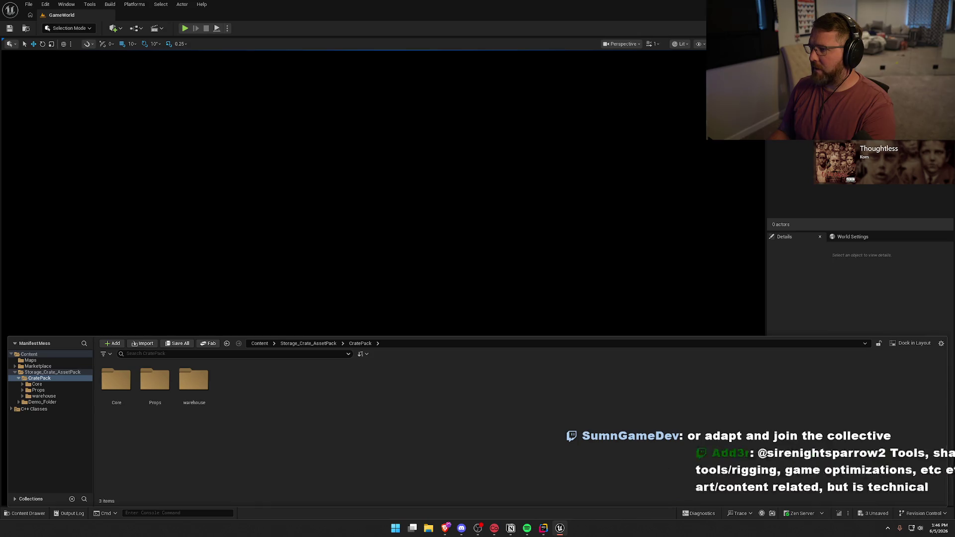
pyautogui.hotkey('ctrl', 'space')
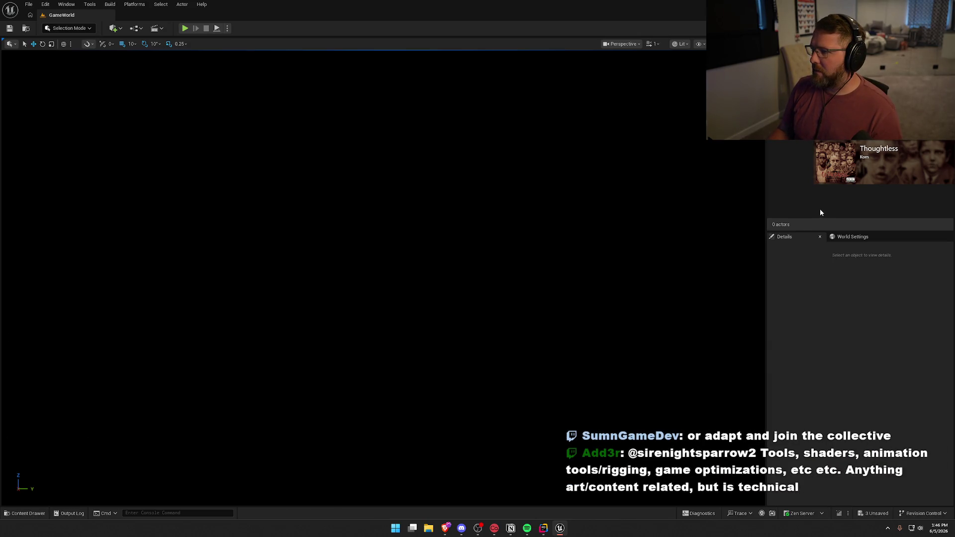
# Close the Unreal editor from the taskbar, saving the three pending OR_Mannequin control rig assets
pyautogui.rightClick(560, 528)
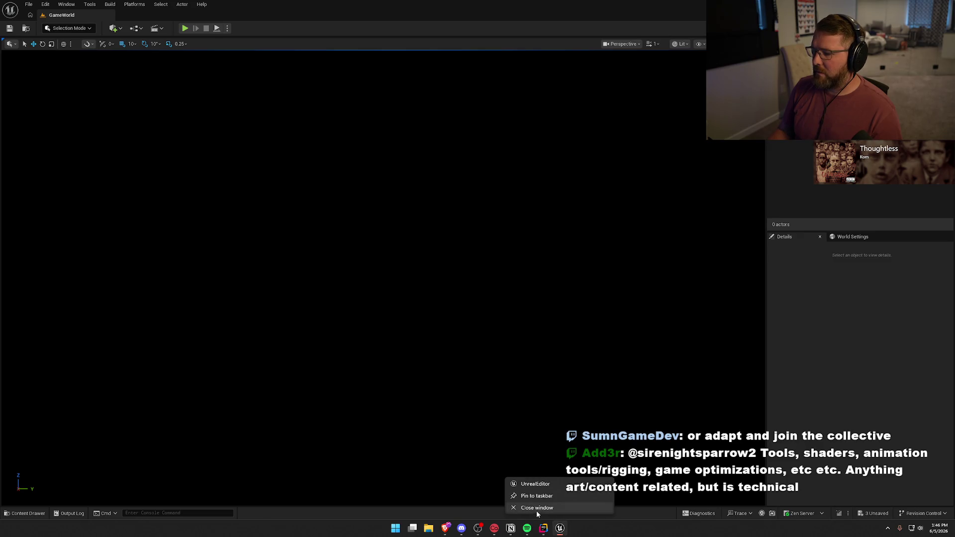
pyautogui.click(536, 512)
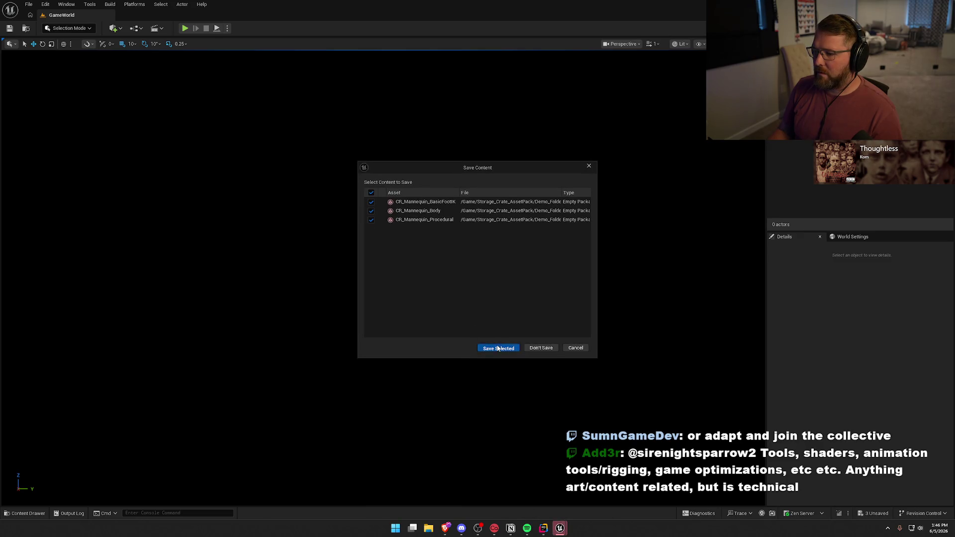
pyautogui.click(498, 349)
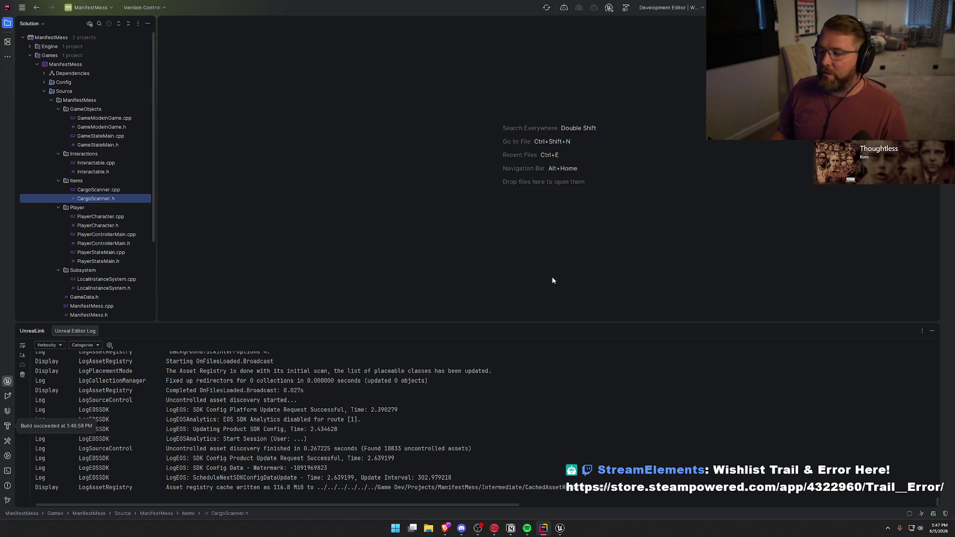
# Hide Rider's Unreal Editor Log panel and open the Content Drawer in the relaunched editor
pyautogui.click(932, 331)
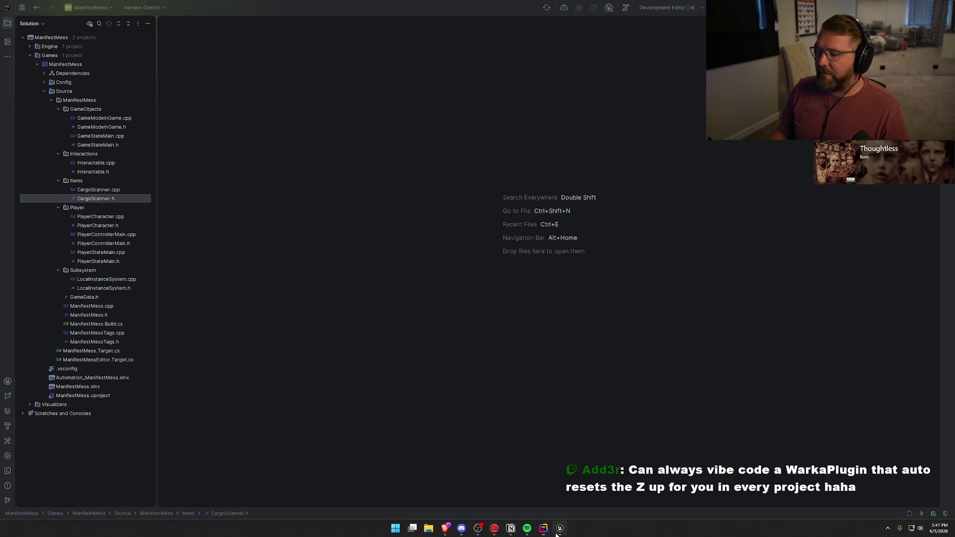
pyautogui.hotkey('ctrl', 'space')
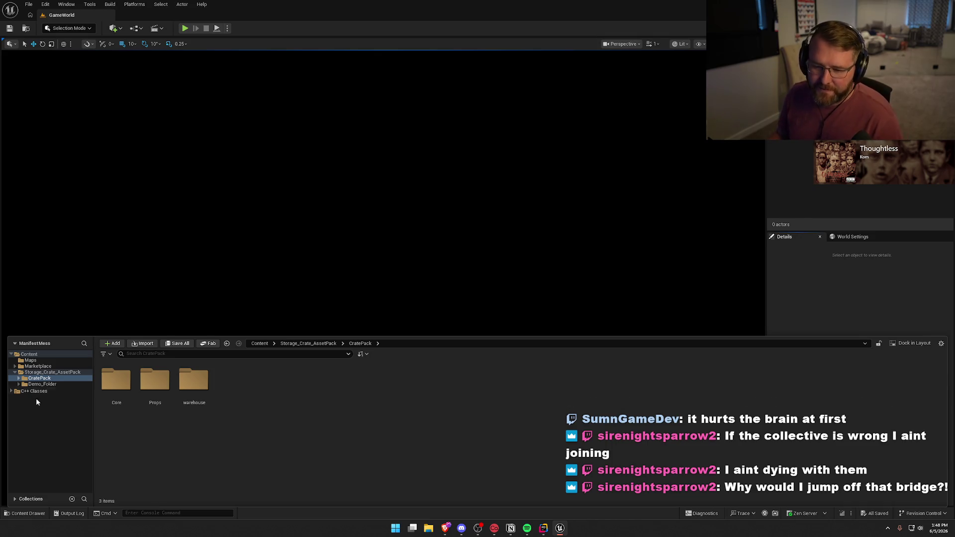
# Delete Demo_Folder along with its mannequin control rig assets
pyautogui.click(43, 385)
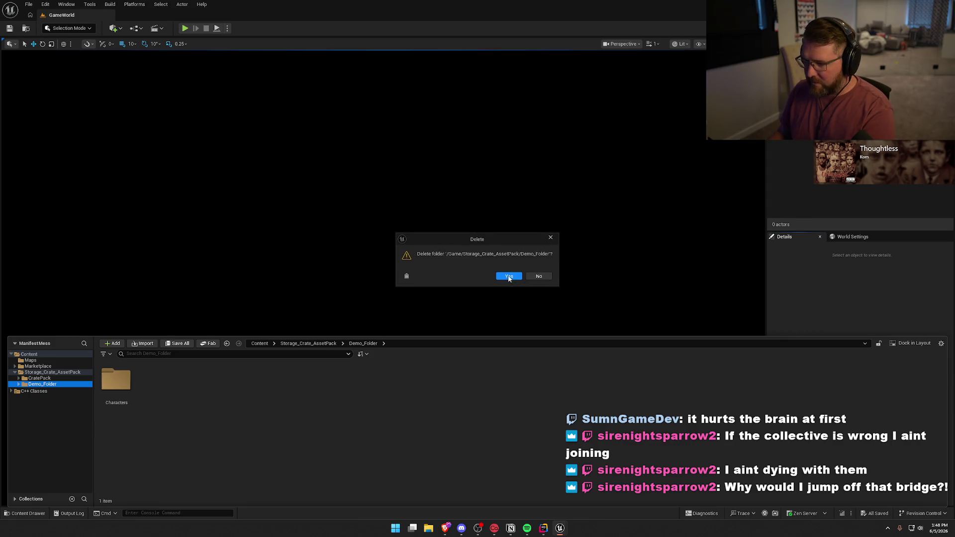
pyautogui.click(508, 278)
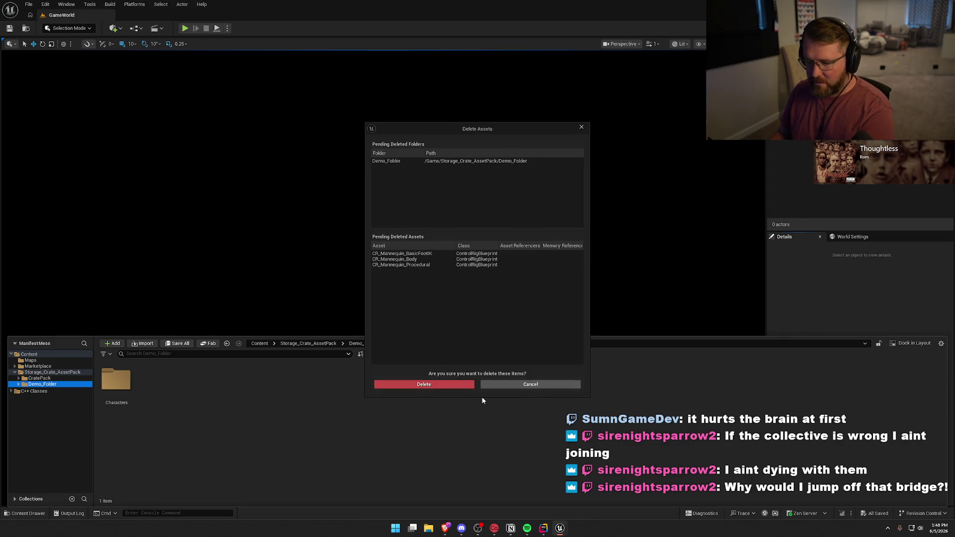
pyautogui.click(429, 386)
# Move the Storage_Crate_AssetPack folder into Marketplace, loading its 130 assets for the move
pyautogui.click(28, 372)
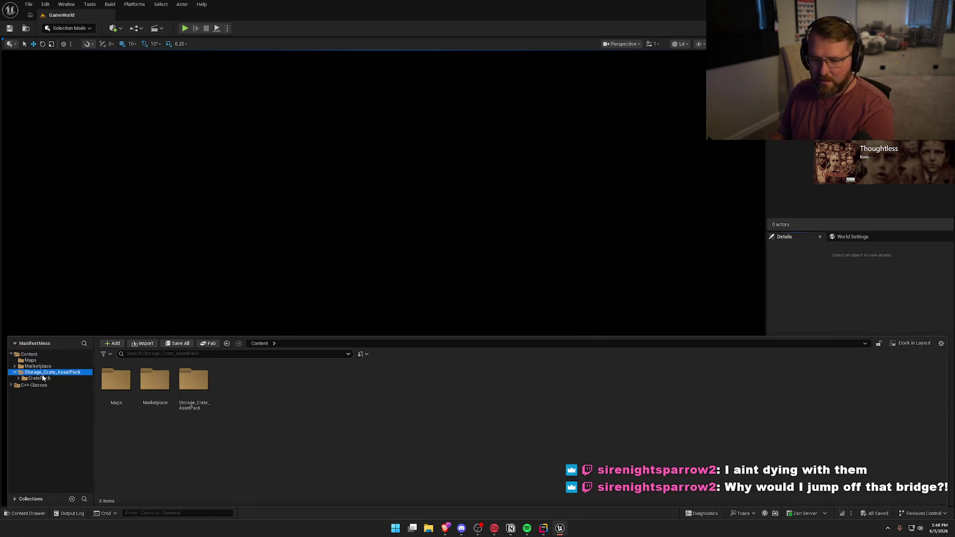
pyautogui.click(15, 372)
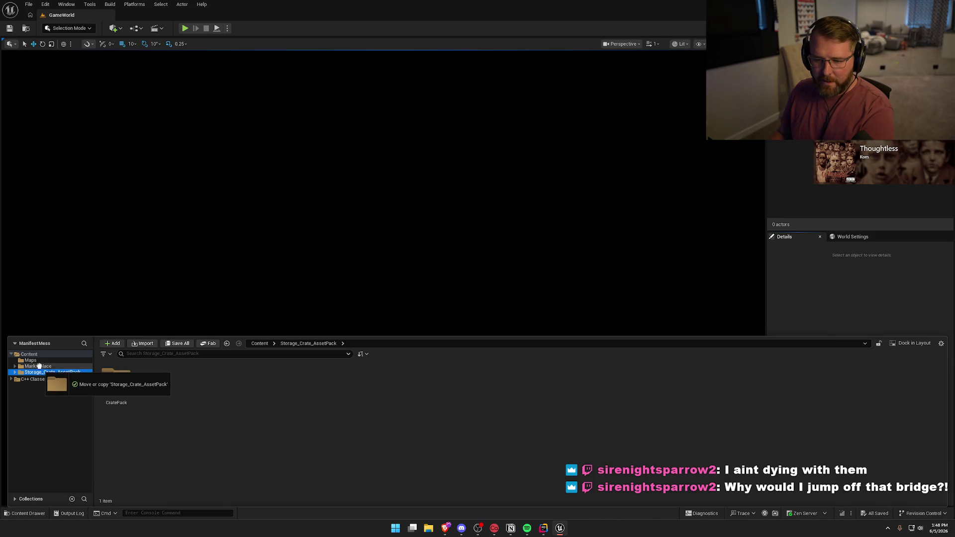
pyautogui.rightClick(35, 373)
pyautogui.click(52, 381)
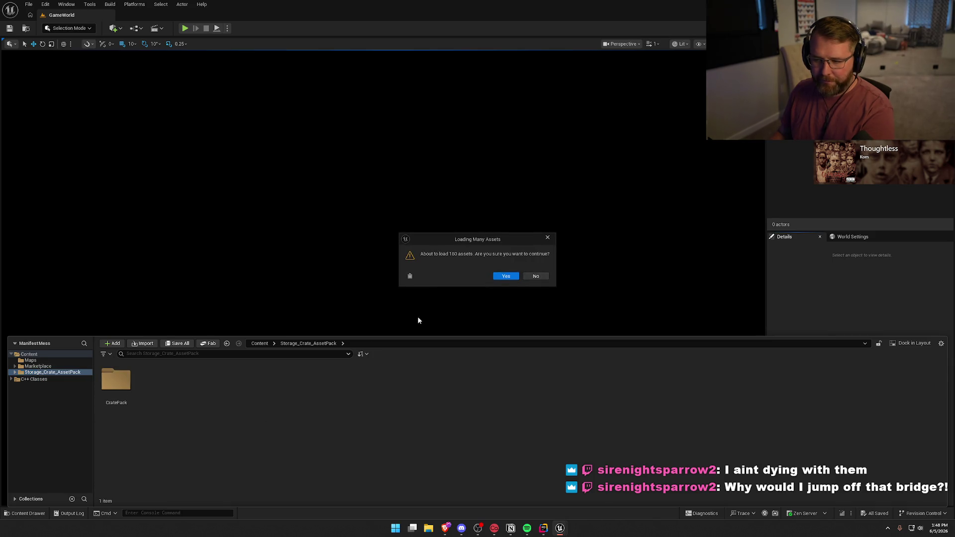
pyautogui.click(502, 277)
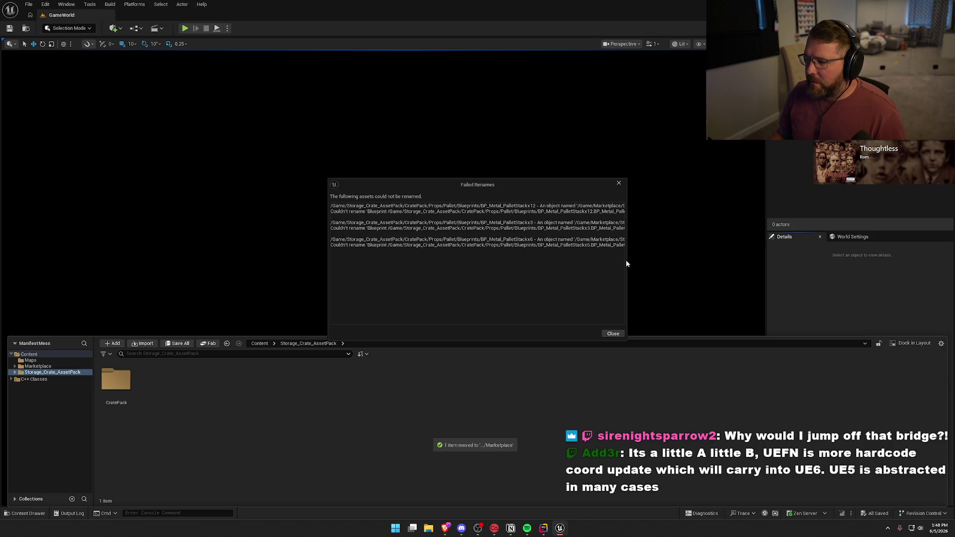
pyautogui.click(612, 333)
# Fix up redirectors in CratePack and browse its Core, Props, Crates, L_Crate and Meshes folders
pyautogui.click(21, 514)
pyautogui.rightClick(110, 382)
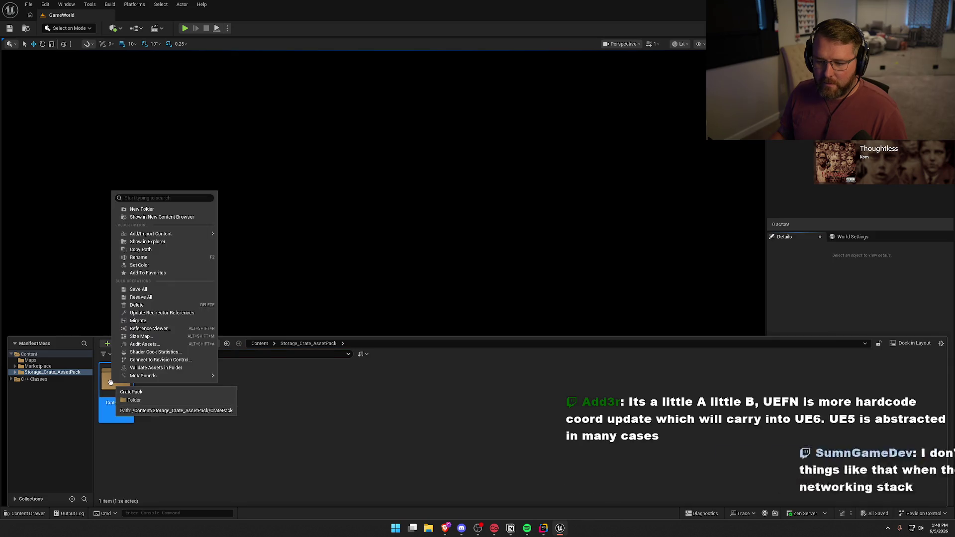
pyautogui.click(152, 314)
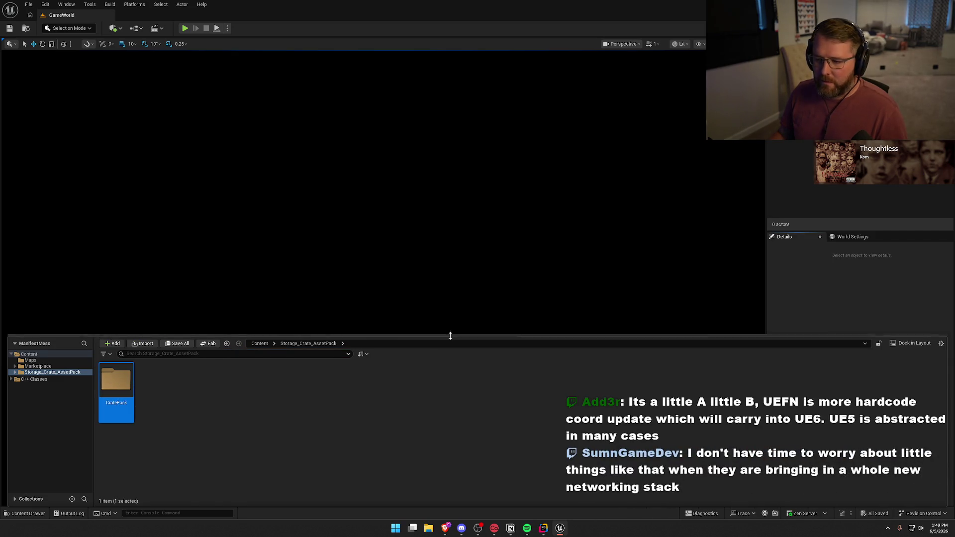
pyautogui.doubleClick(125, 379)
pyautogui.doubleClick(112, 386)
pyautogui.hotkey('alt', 'Left')
pyautogui.doubleClick(157, 387)
pyautogui.doubleClick(157, 388)
pyautogui.doubleClick(157, 388)
pyautogui.doubleClick(189, 393)
# Delete the leftover Storage_Crate_AssetPack folder and its remaining pallet blueprints
pyautogui.click(59, 420)
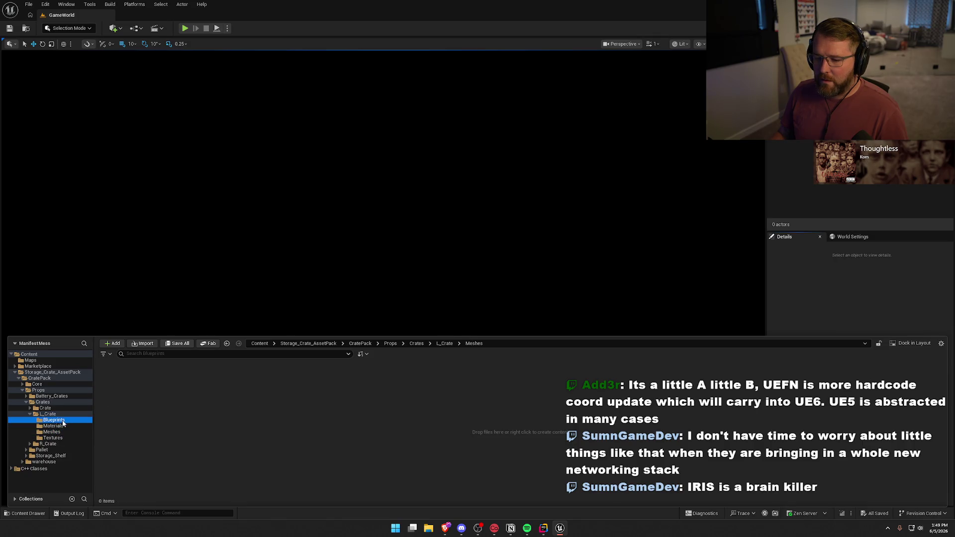
pyautogui.click(48, 414)
pyautogui.click(42, 402)
pyautogui.click(38, 390)
pyautogui.click(39, 378)
pyautogui.click(45, 373)
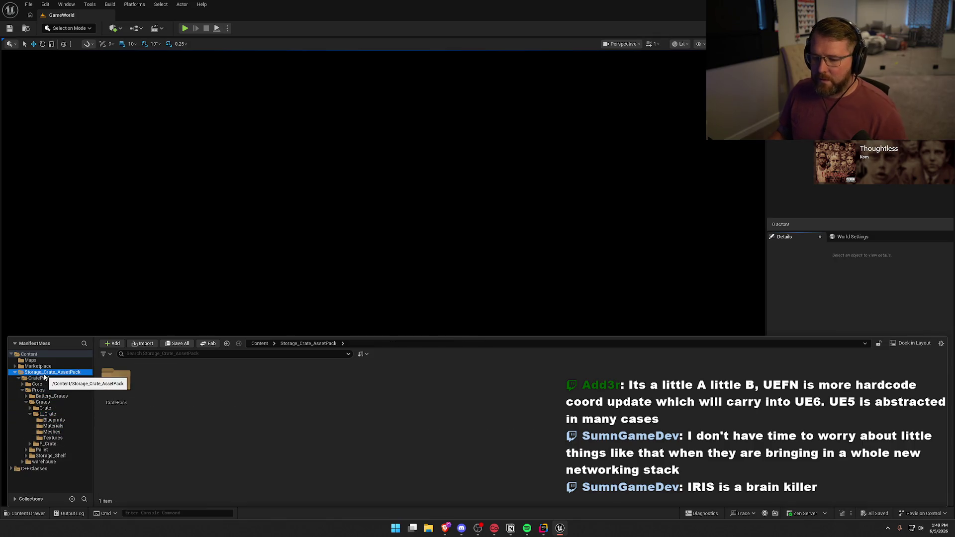
pyautogui.press('Delete')
pyautogui.click(494, 277)
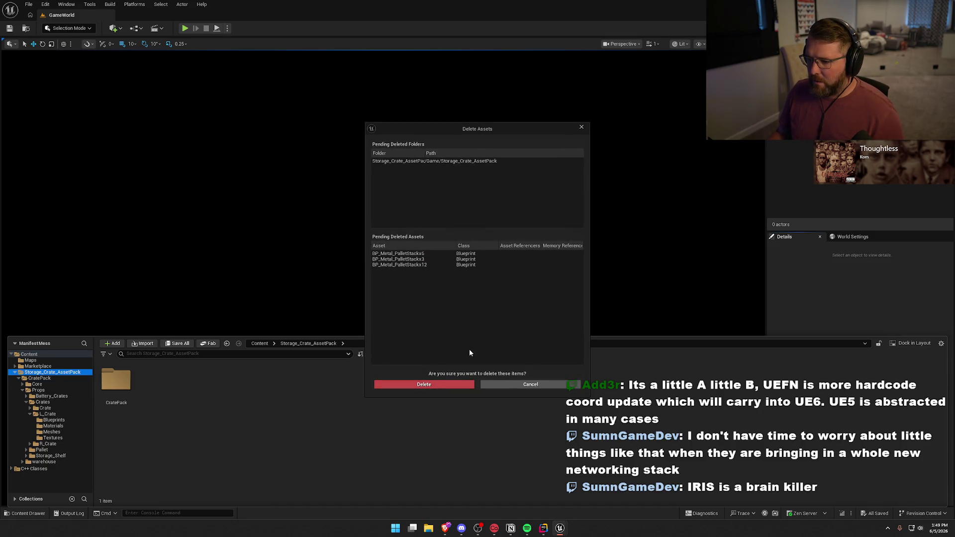
pyautogui.click(440, 386)
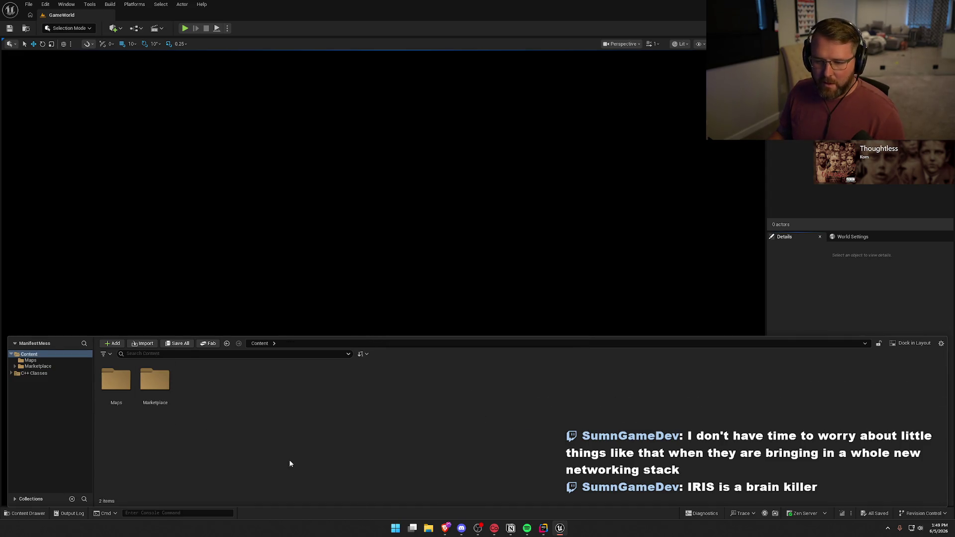
# Create a folder named Logic in Content and open it
pyautogui.rightClick(263, 440)
pyautogui.click(311, 175)
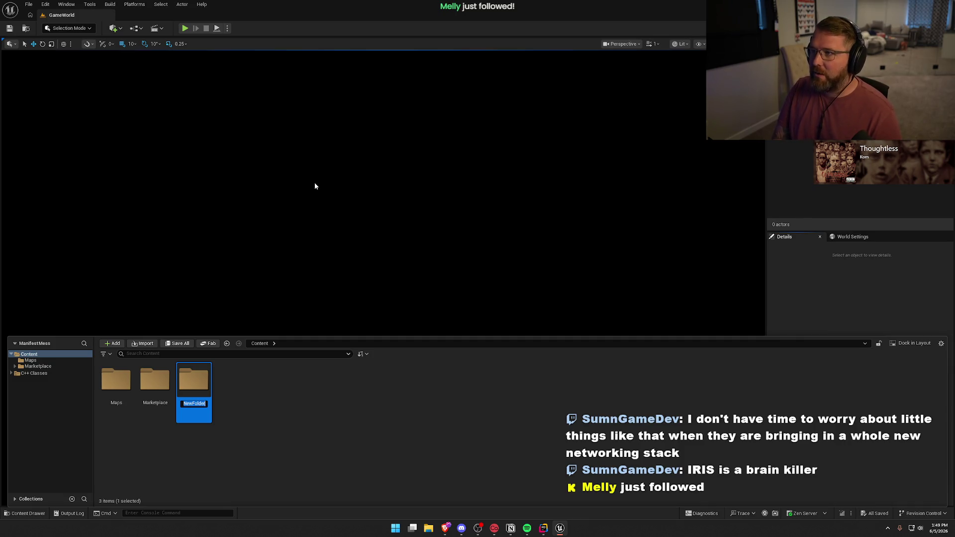
pyautogui.write('Logic')
pyautogui.press('Return')
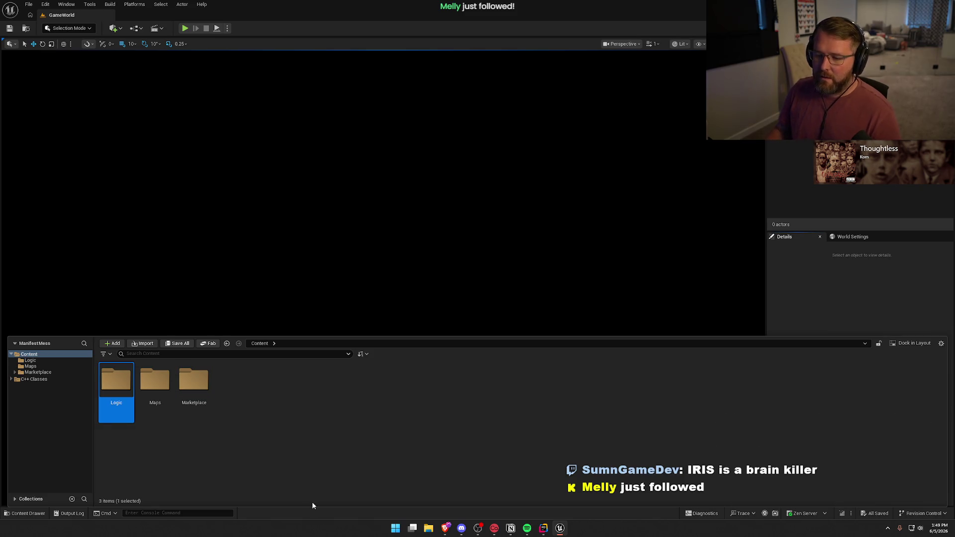
pyautogui.doubleClick(117, 390)
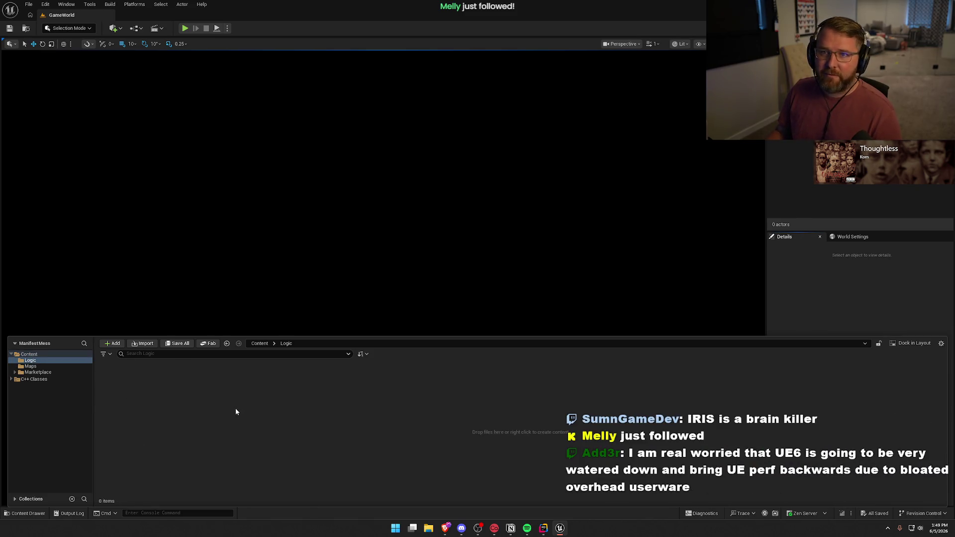
# Add a Player folder inside Logic and open it
pyautogui.rightClick(231, 390)
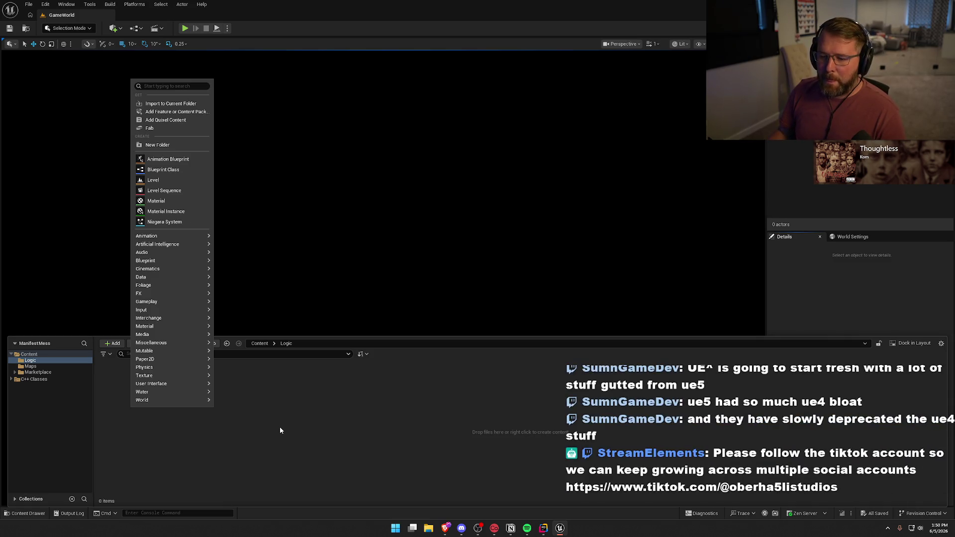
pyautogui.click(168, 145)
pyautogui.write('Pla')
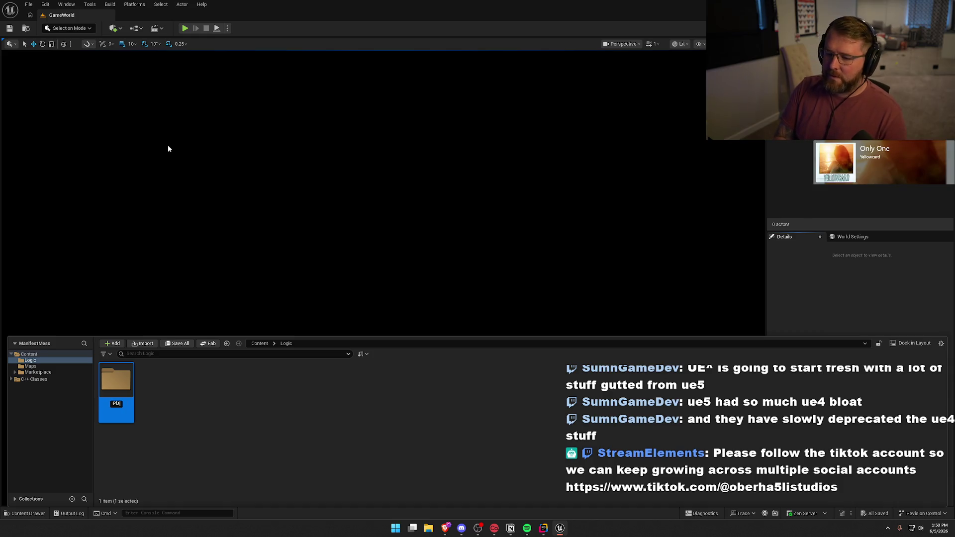
pyautogui.write('yer')
pyautogui.press('Return')
pyautogui.doubleClick(117, 380)
pyautogui.rightClick(157, 372)
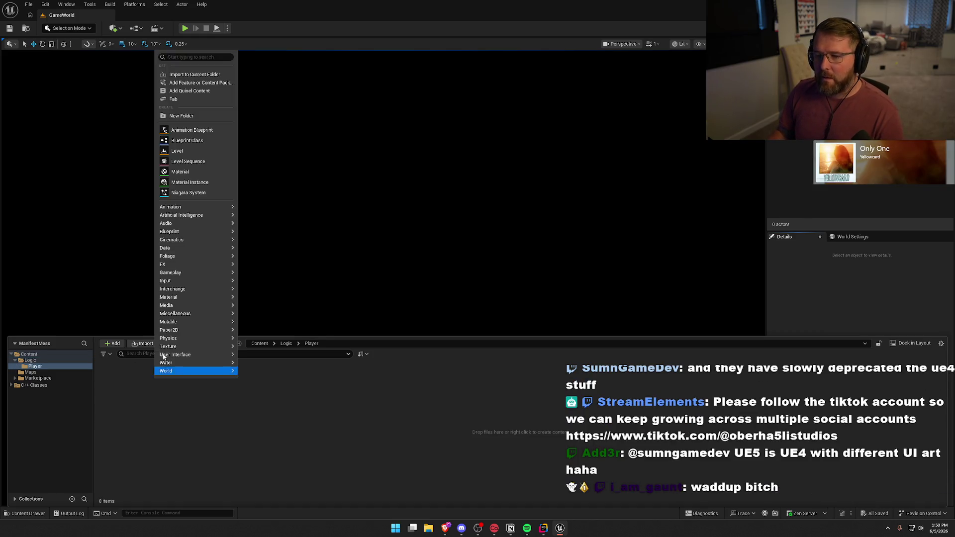
# Create a Blueprint class named bp_Player, picking its parent from a 'player' class search
pyautogui.click(188, 140)
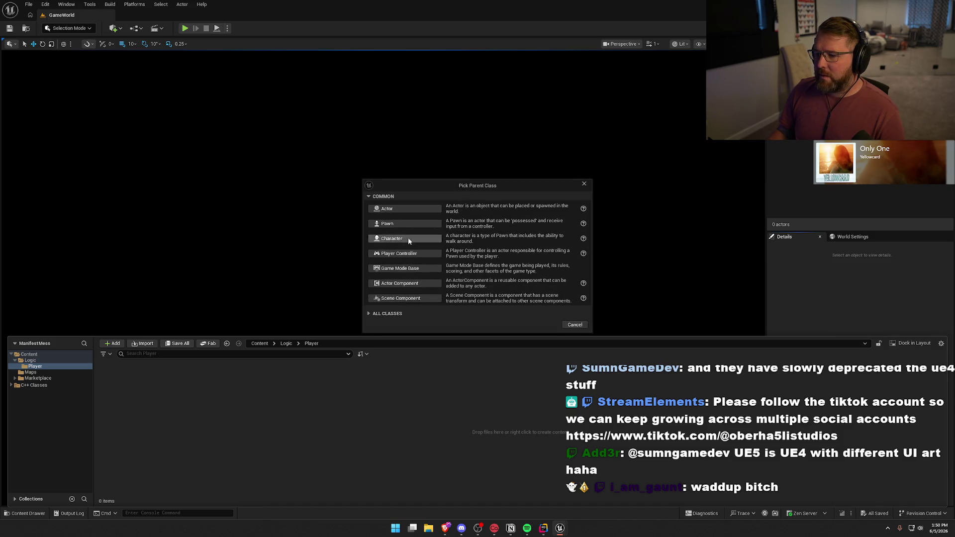
pyautogui.click(378, 315)
pyautogui.write('player')
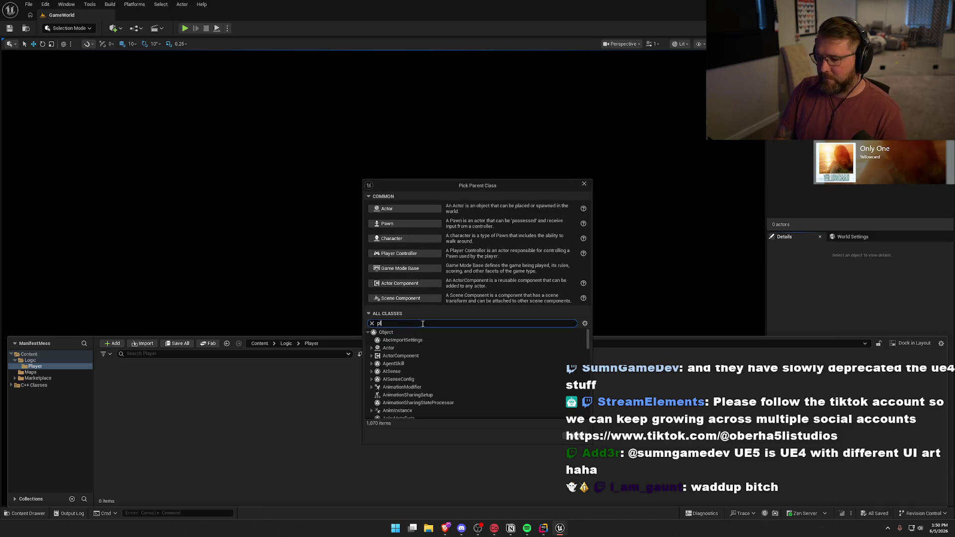
pyautogui.scroll(-3, 478, 368)
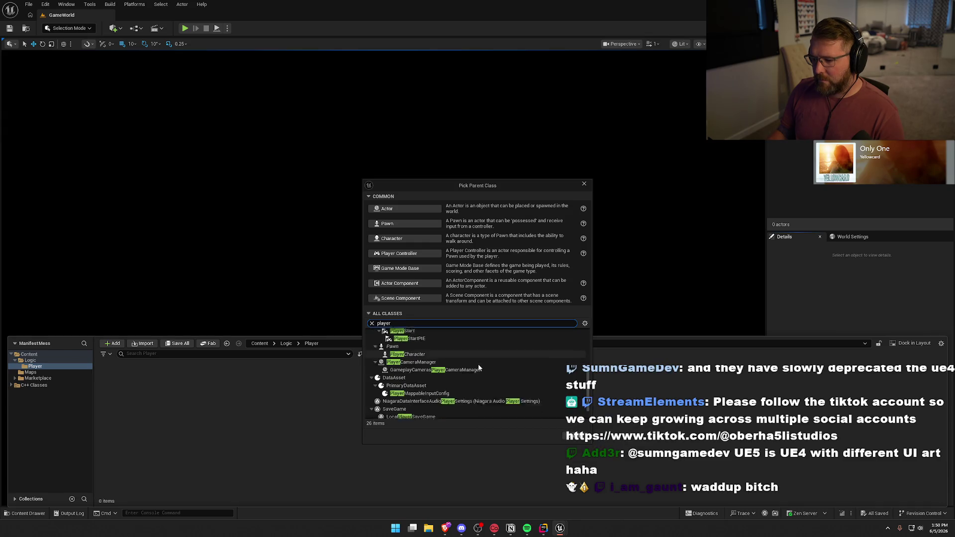
pyautogui.scroll(3, 479, 368)
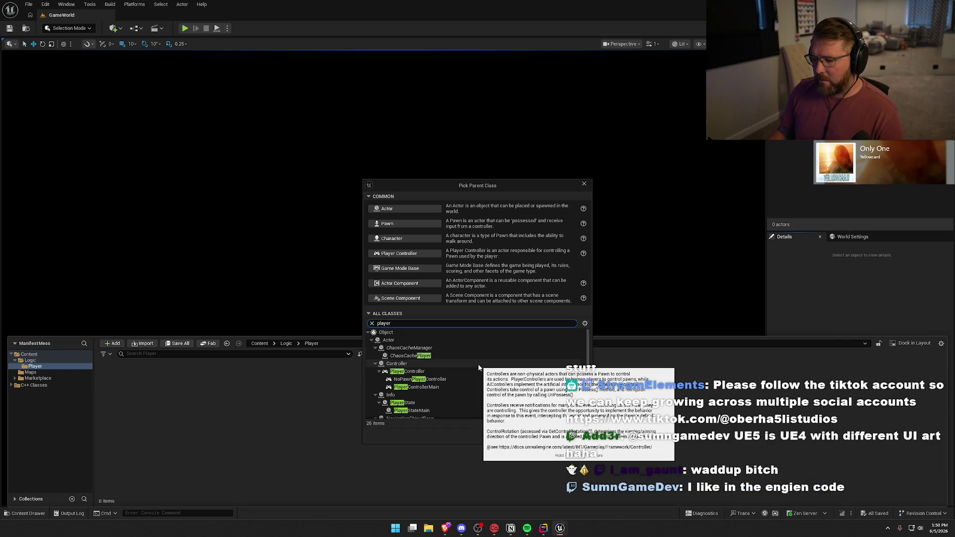
pyautogui.scroll(-3, 479, 368)
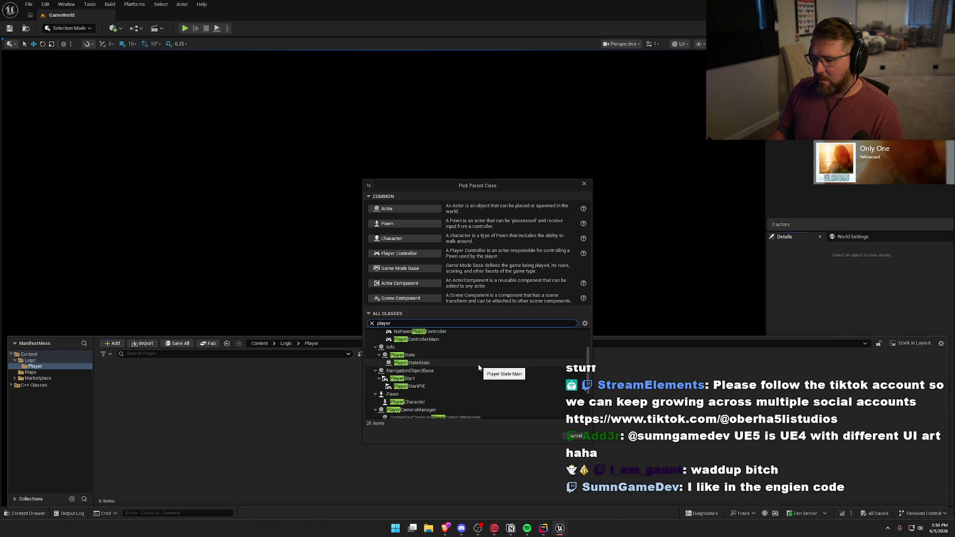
pyautogui.scroll(-4, 413, 354)
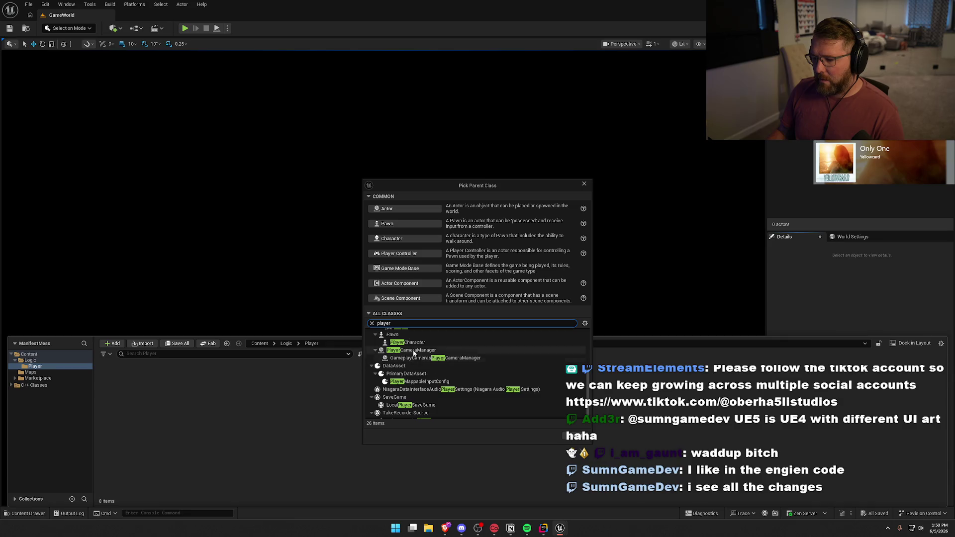
pyautogui.click(413, 350)
pyautogui.click(546, 434)
pyautogui.write('bp_Play')
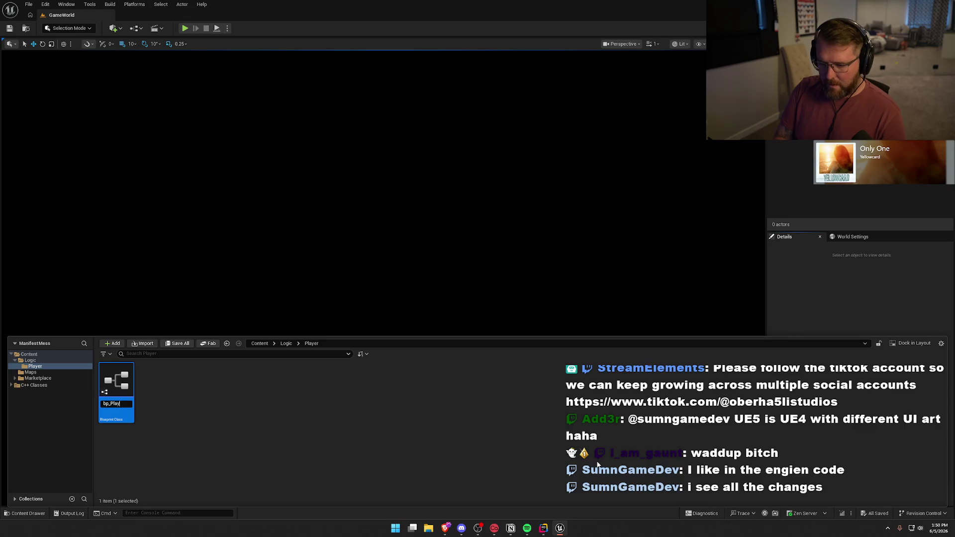
pyautogui.write('er')
pyautogui.press('Return')
pyautogui.click(384, 416)
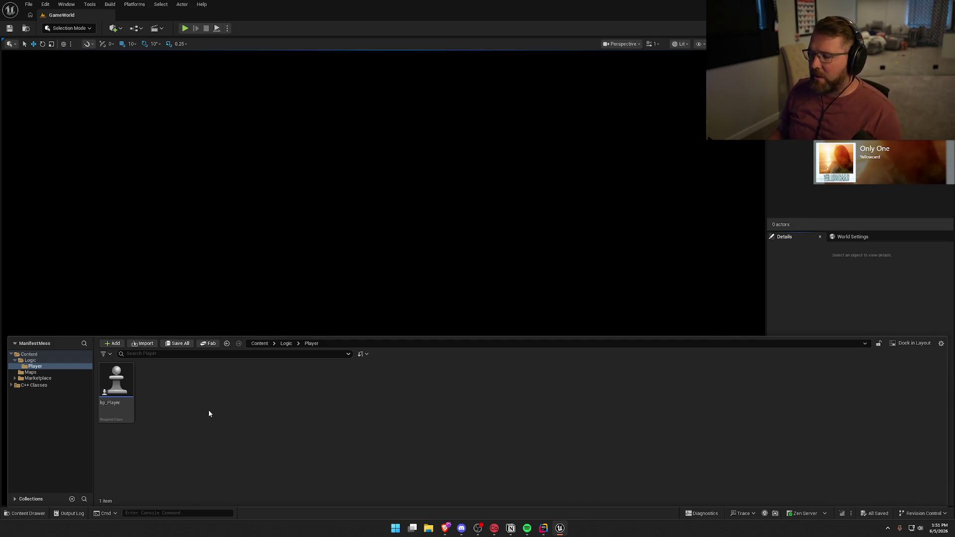
# Browse the Maps, Marketplace, Player and Logic folders in the content browser
pyautogui.click(30, 372)
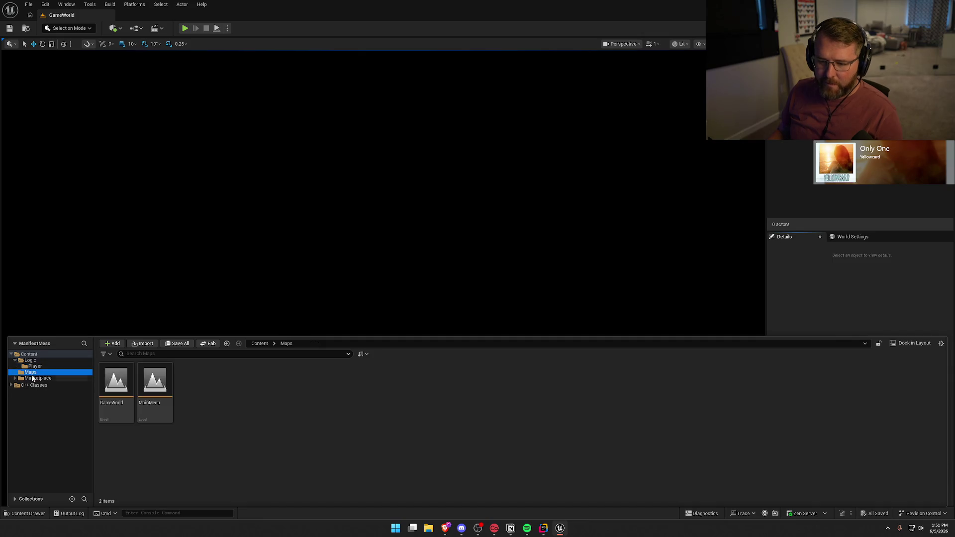
pyautogui.click(38, 378)
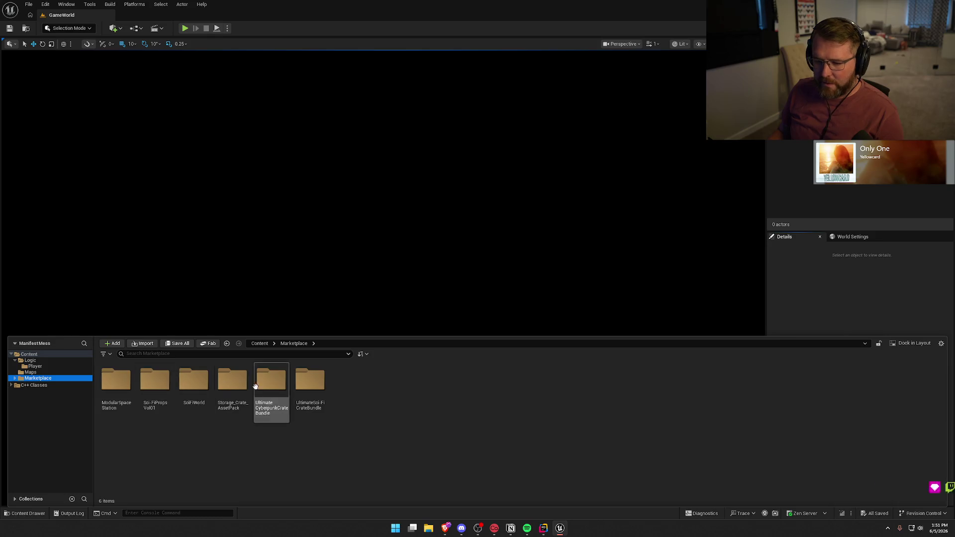
pyautogui.click(106, 354)
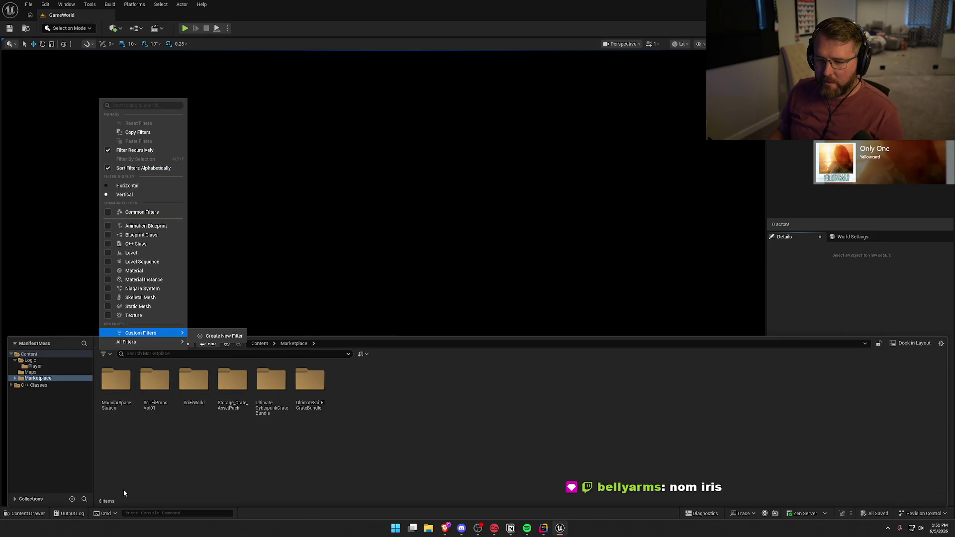
pyautogui.click(151, 475)
pyautogui.click(30, 372)
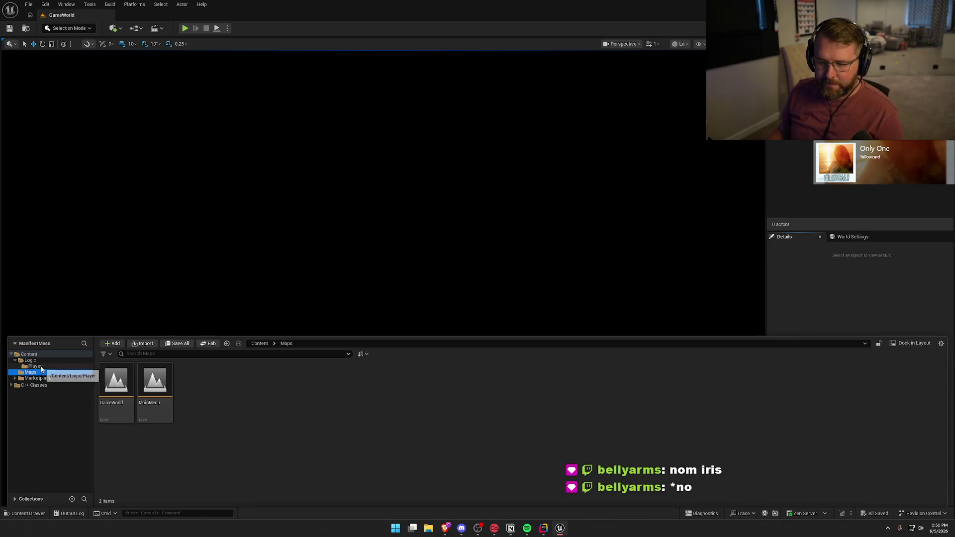
pyautogui.click(35, 366)
pyautogui.click(30, 360)
# Create a GameObjects folder inside Logic and open it
pyautogui.rightClick(194, 404)
pyautogui.click(229, 140)
pyautogui.write('GameO')
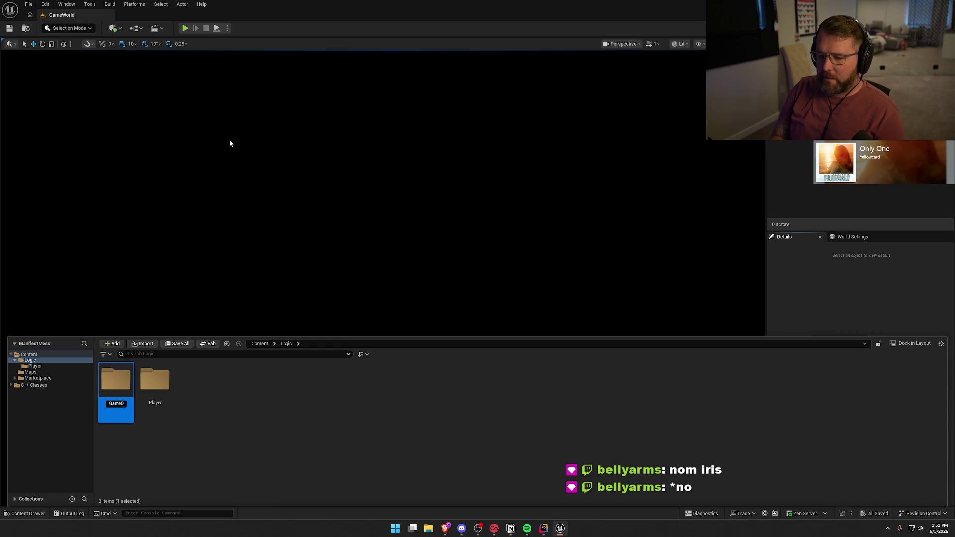
pyautogui.write('bjects')
pyautogui.press('Return')
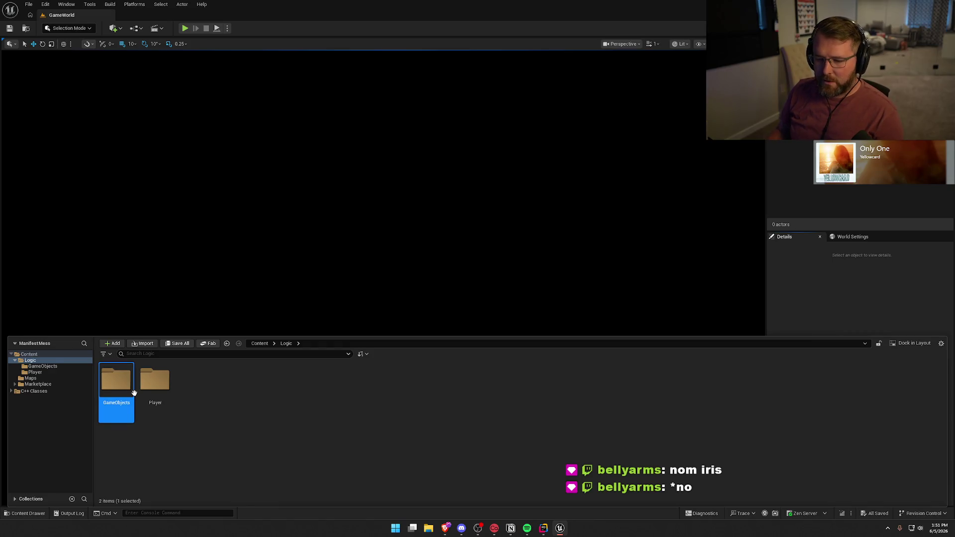
pyautogui.doubleClick(132, 391)
pyautogui.rightClick(132, 391)
pyautogui.click(169, 149)
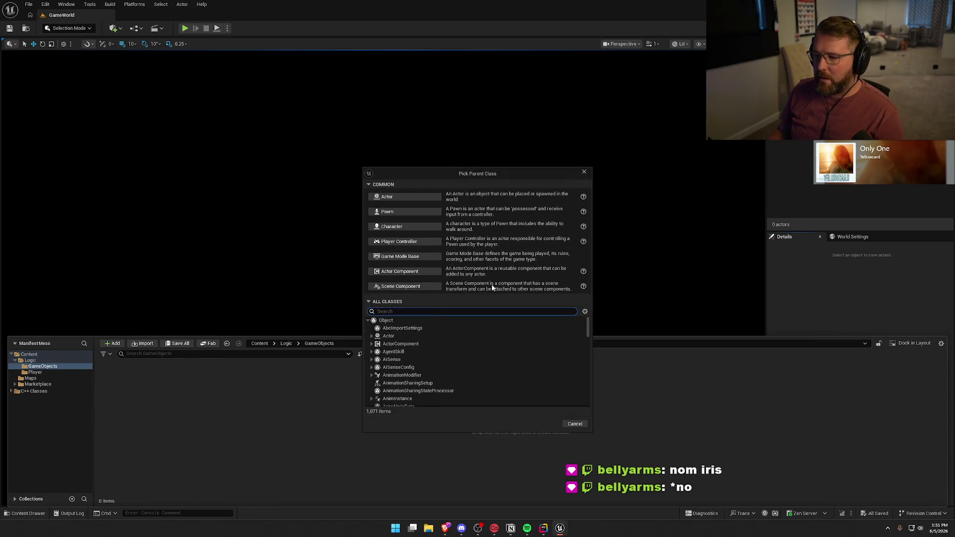
pyautogui.write('gamemode')
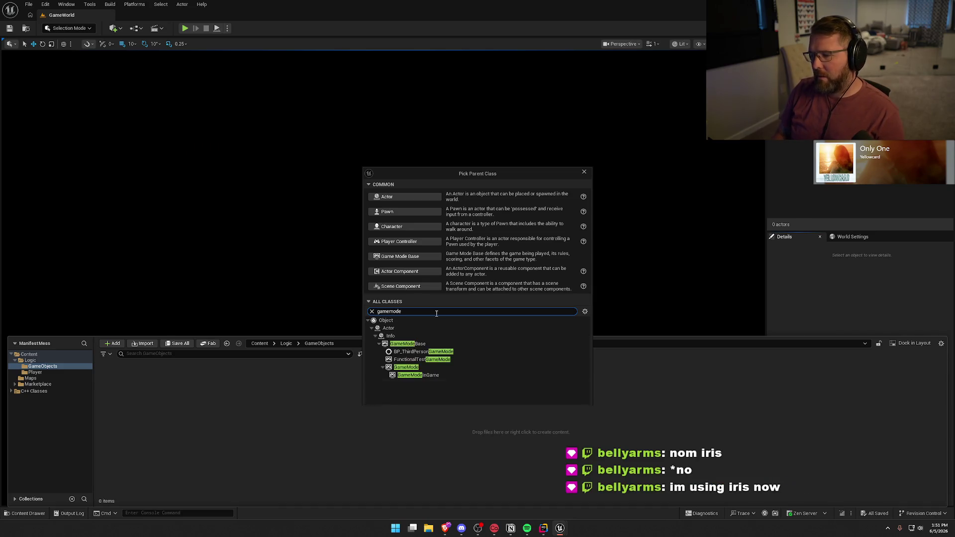
pyautogui.click(432, 376)
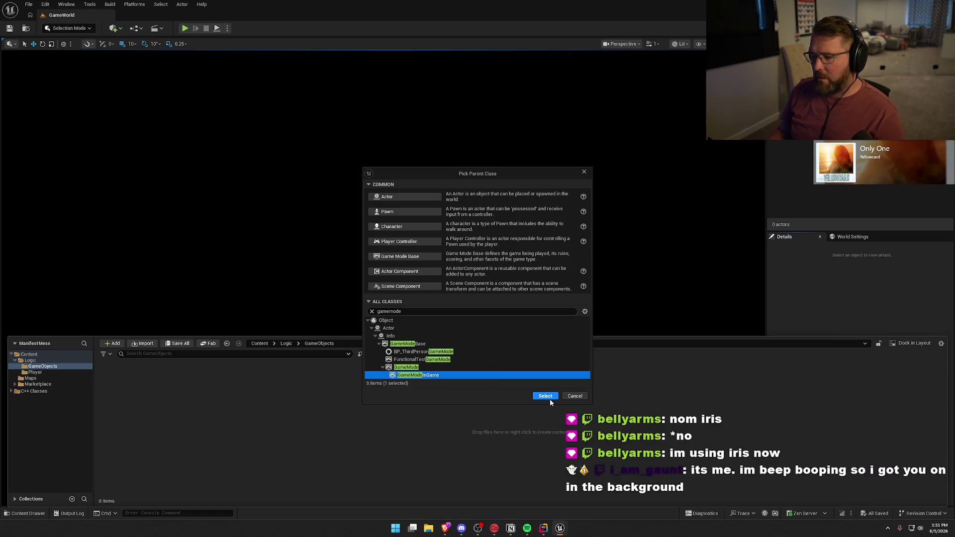
pyautogui.click(576, 396)
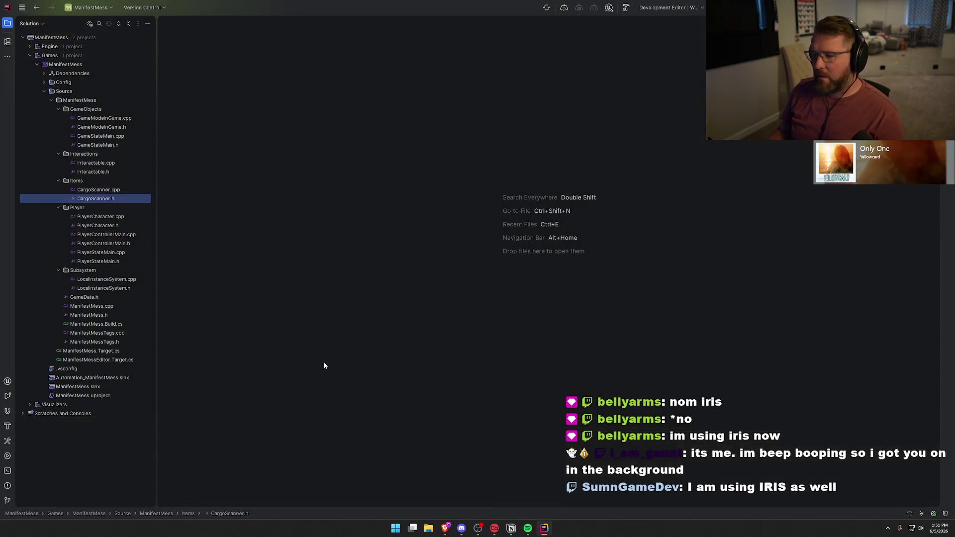
# Rename GameModeInGame.h and its class to GameModeMain, without a core redirect
pyautogui.rightClick(103, 128)
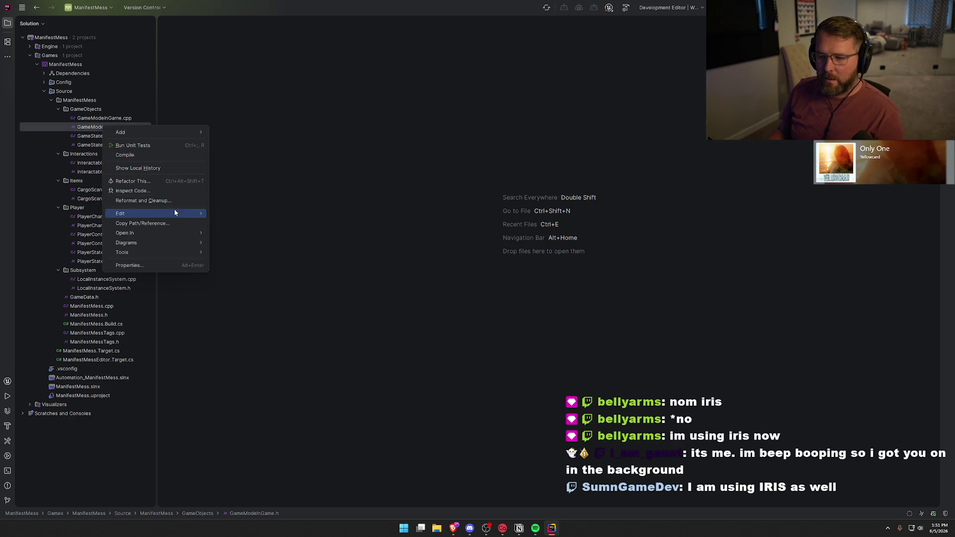
pyautogui.moveTo(174, 213)
pyautogui.click(273, 272)
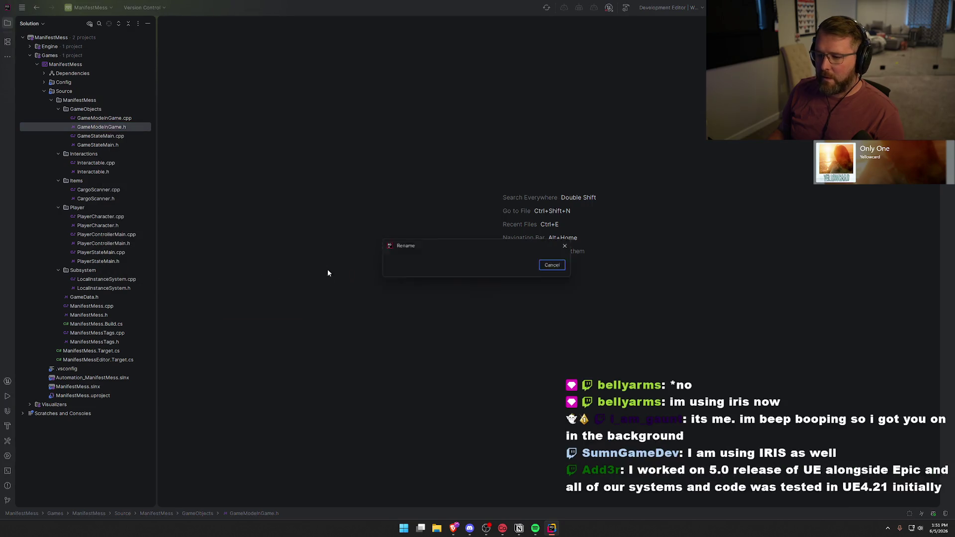
pyautogui.press('Right')
pyautogui.press('BackSpace')
pyautogui.press('BackSpace')
pyautogui.press('BackSpace')
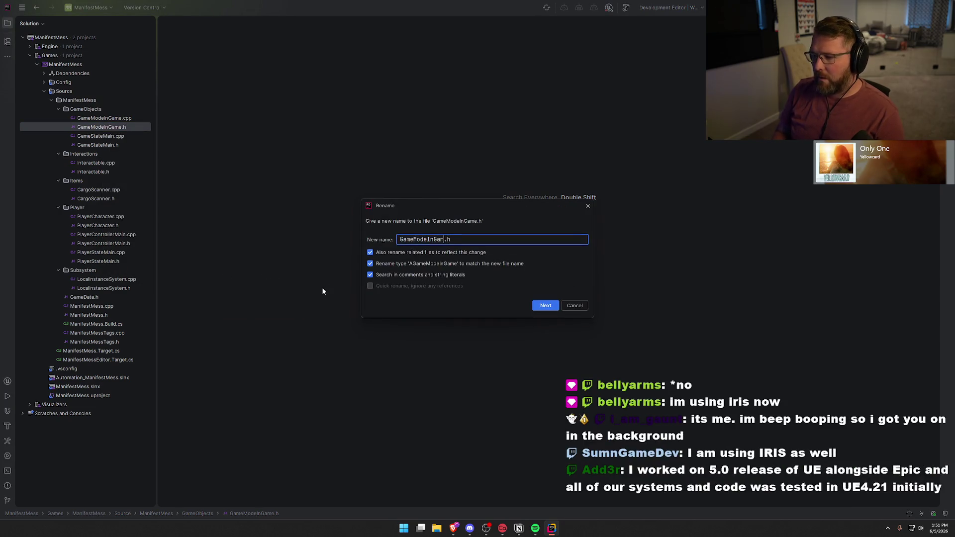
pyautogui.write('Main')
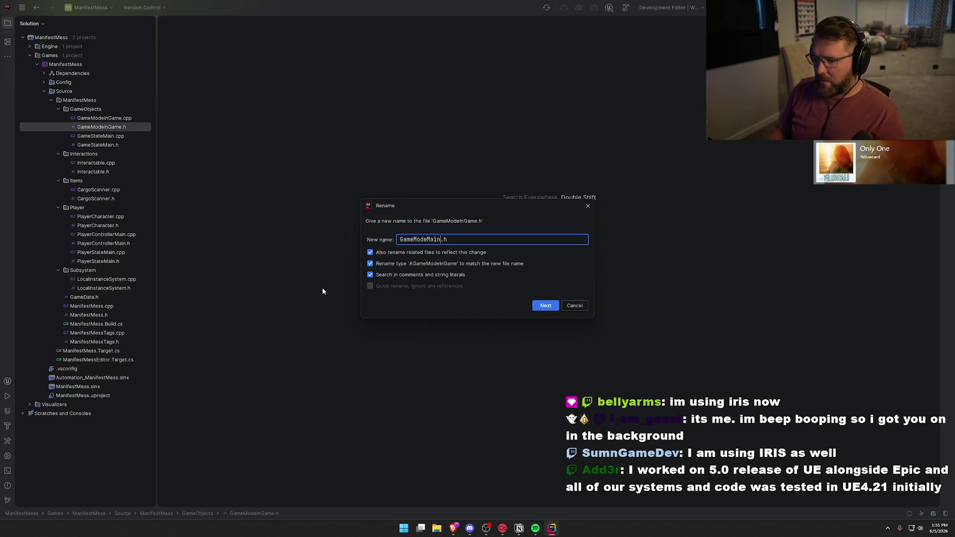
pyautogui.click(543, 306)
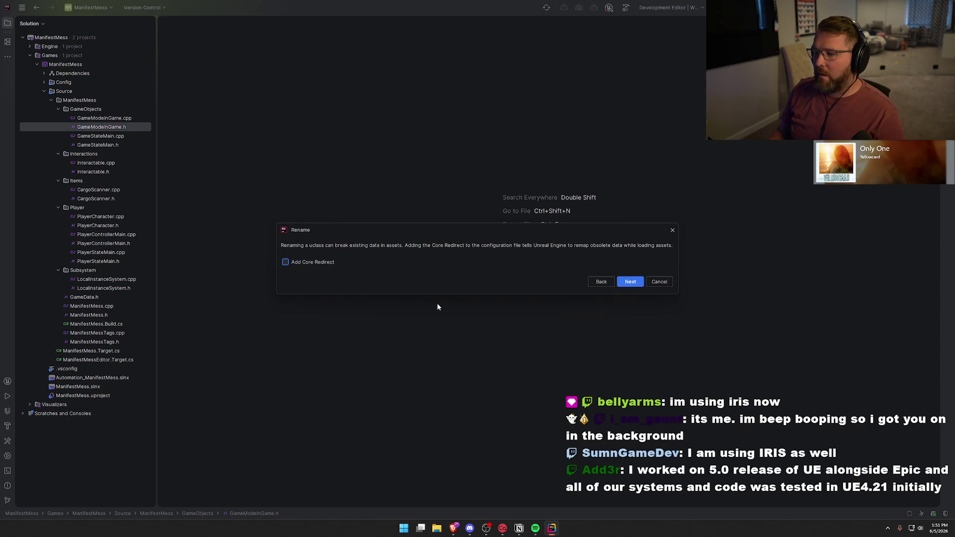
pyautogui.click(630, 282)
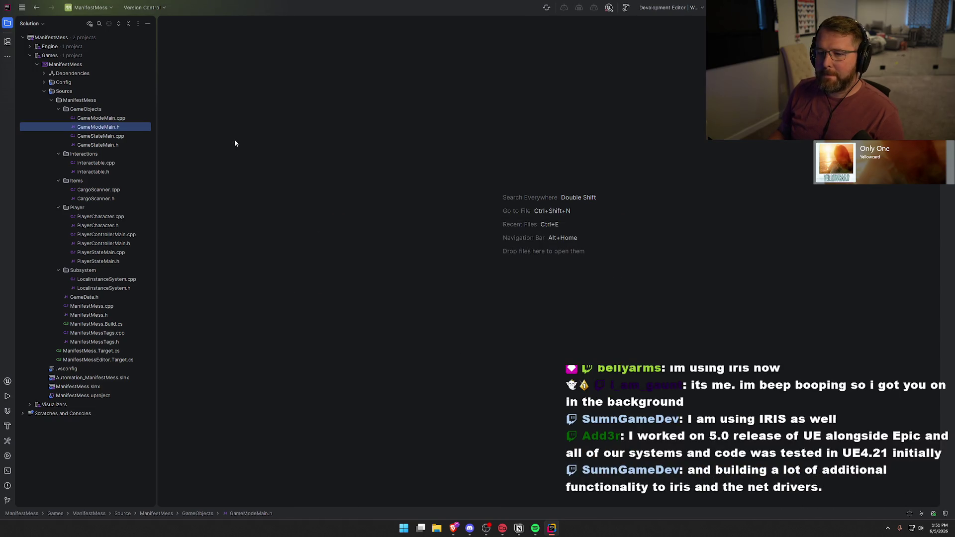
# Rebuild the project with Ctrl+Shift+B, hide the Unreal log panel, and return to Unreal
pyautogui.hotkey('ctrl', 'shift', 'b')
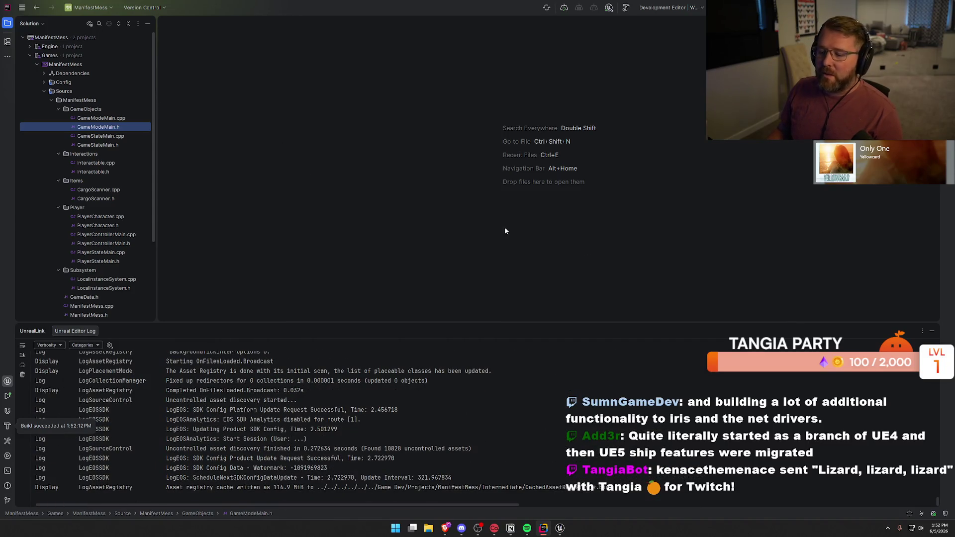
pyautogui.click(932, 331)
pyautogui.click(560, 529)
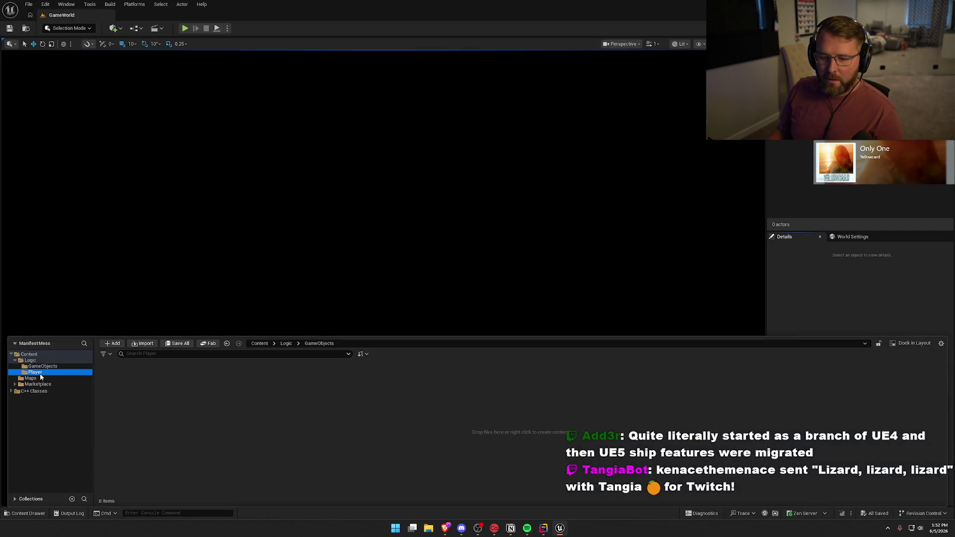
# Create a GM_InGame Blueprint based on GameModeMain in GameObjects
pyautogui.rightClick(175, 388)
pyautogui.click(225, 146)
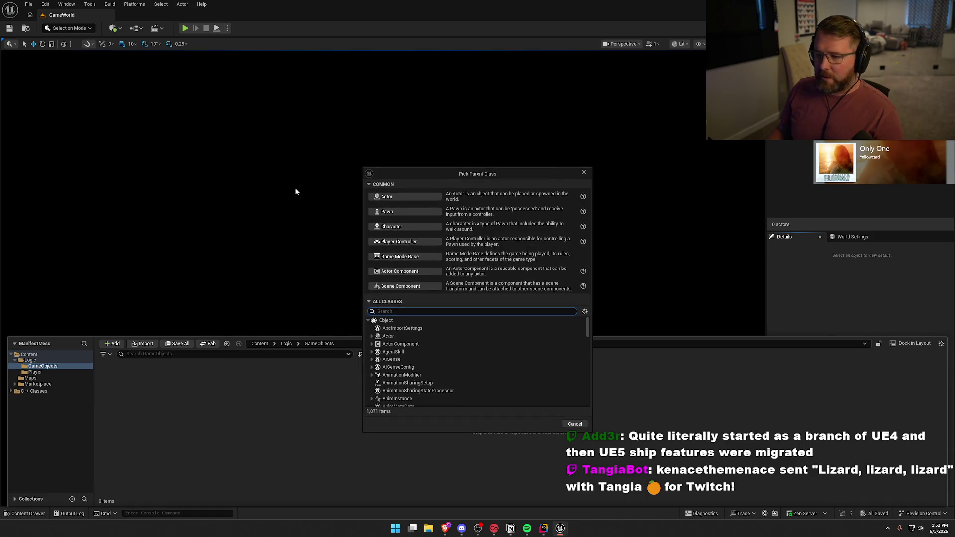
pyautogui.write('gamemodema')
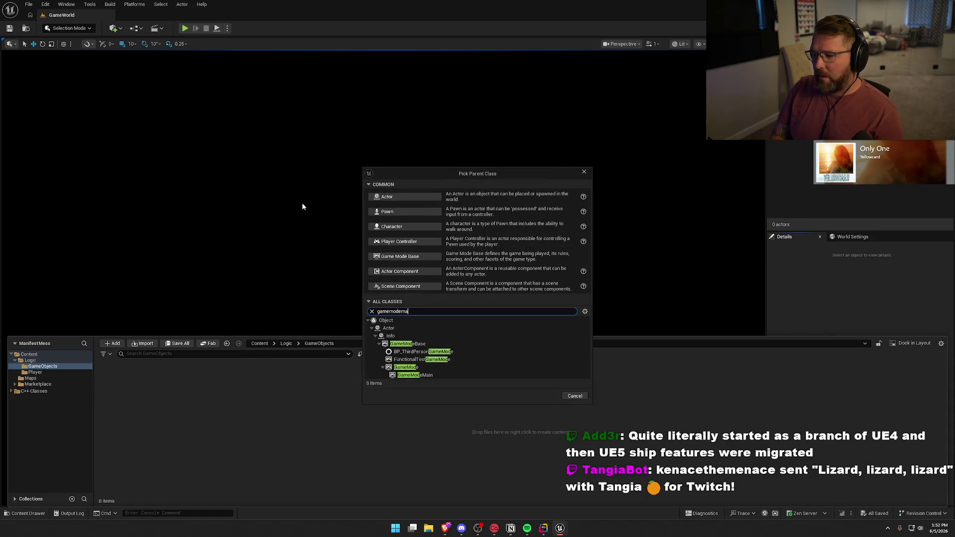
pyautogui.click(400, 358)
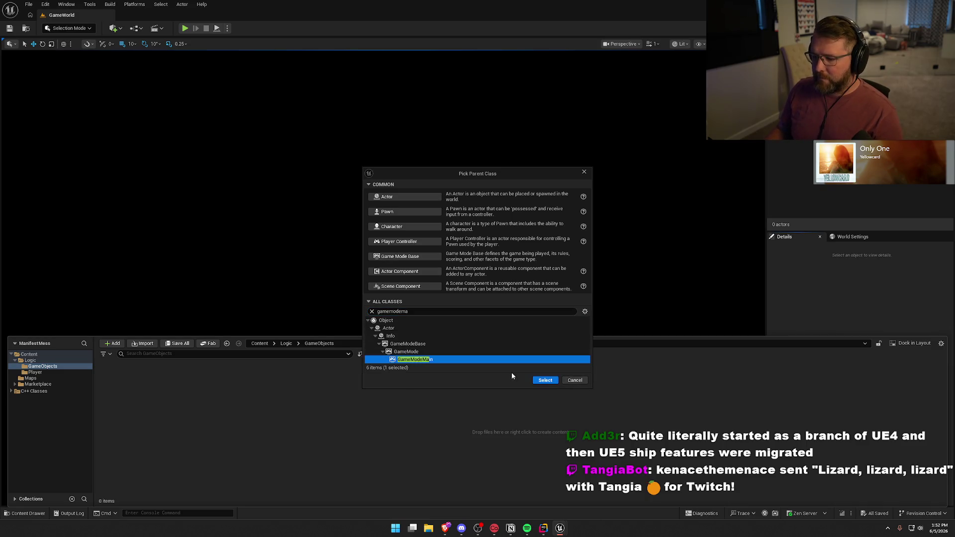
pyautogui.click(541, 379)
pyautogui.write('gameame')
pyautogui.press('Return')
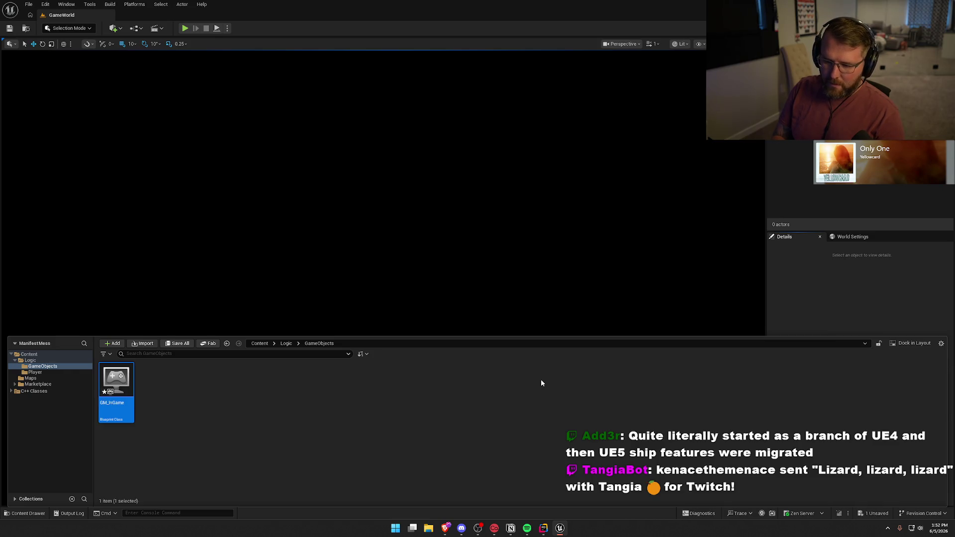
# Create a GS_InGame Blueprint based on GameStateMain, fixing its name with F2
pyautogui.rightClick(158, 404)
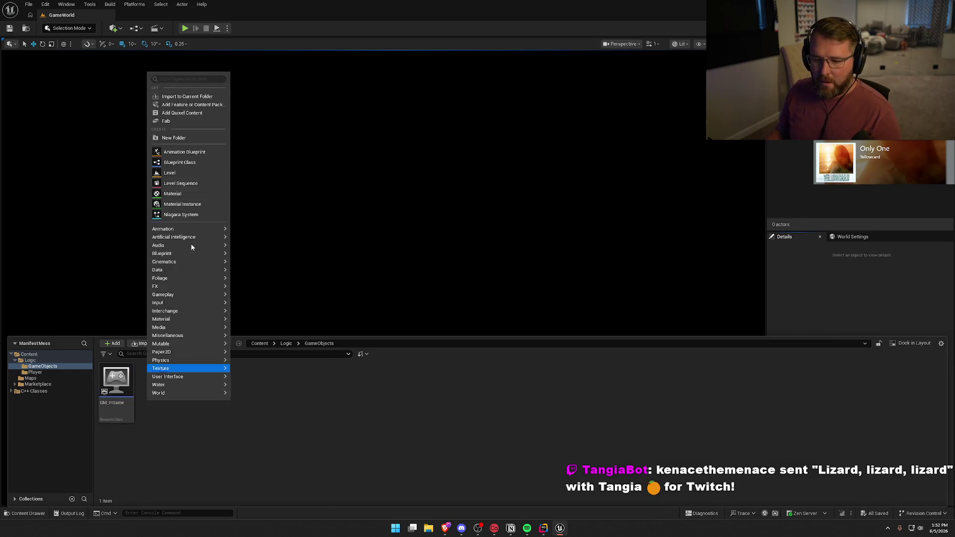
pyautogui.click(187, 163)
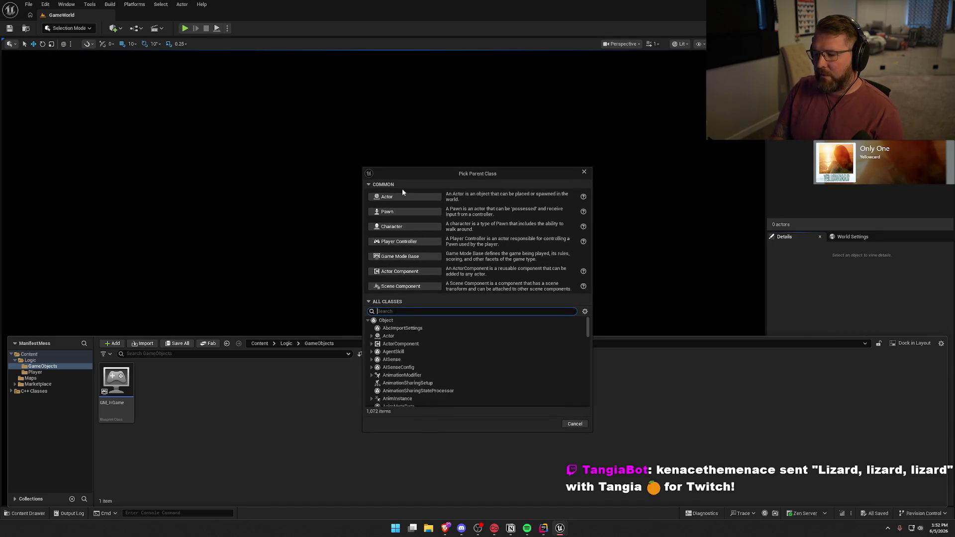
pyautogui.write('gamest')
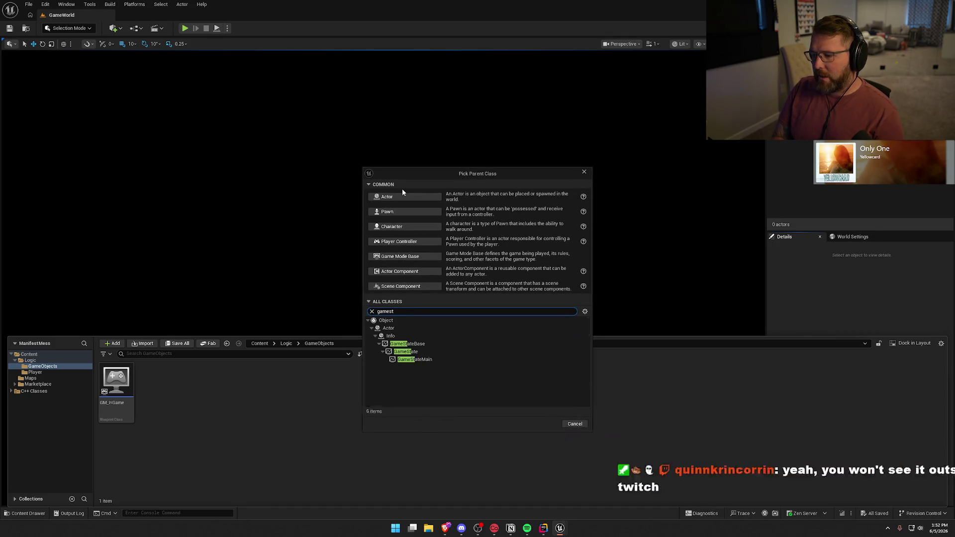
pyautogui.click(414, 359)
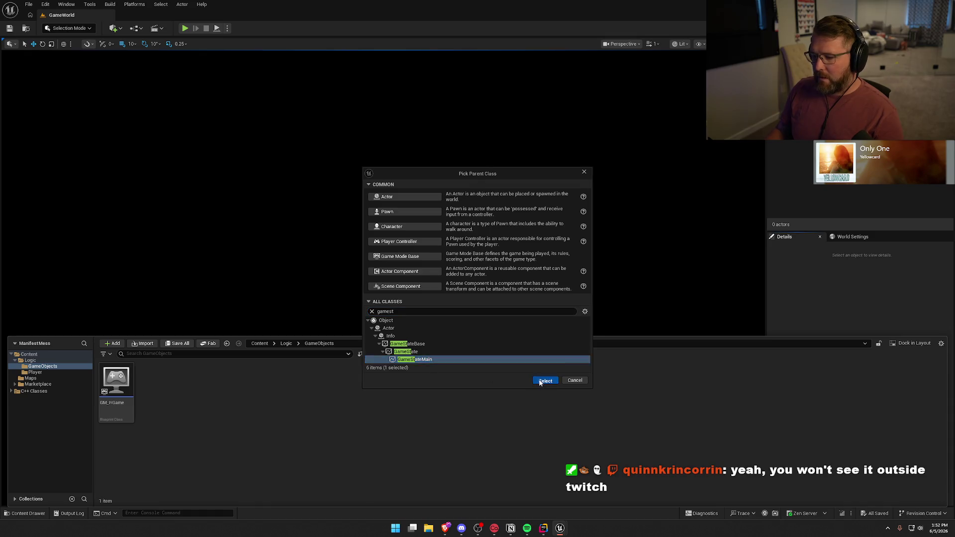
pyautogui.click(536, 382)
pyautogui.write('G')
pyautogui.press('Return')
pyautogui.press('F2')
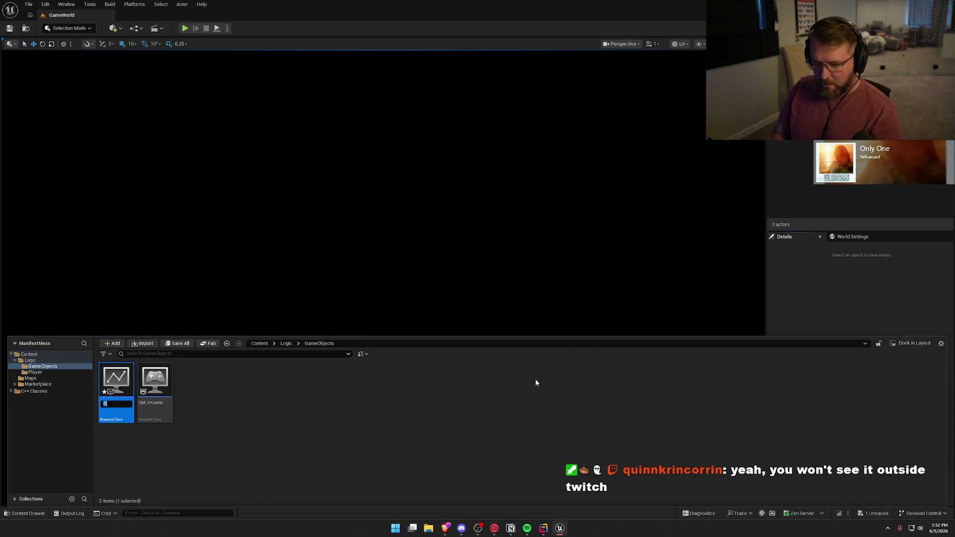
pyautogui.write('S_Ingame')
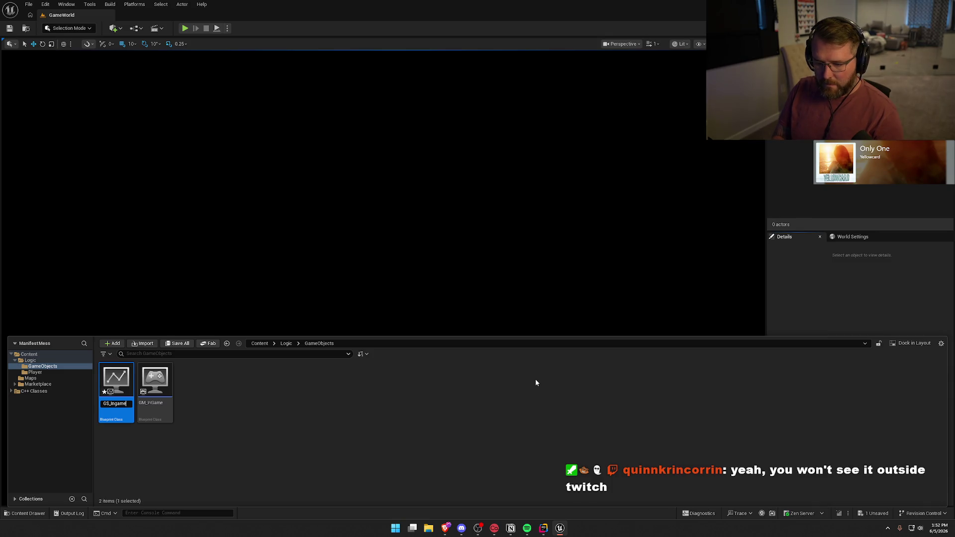
pyautogui.write('ame')
pyautogui.click(535, 380)
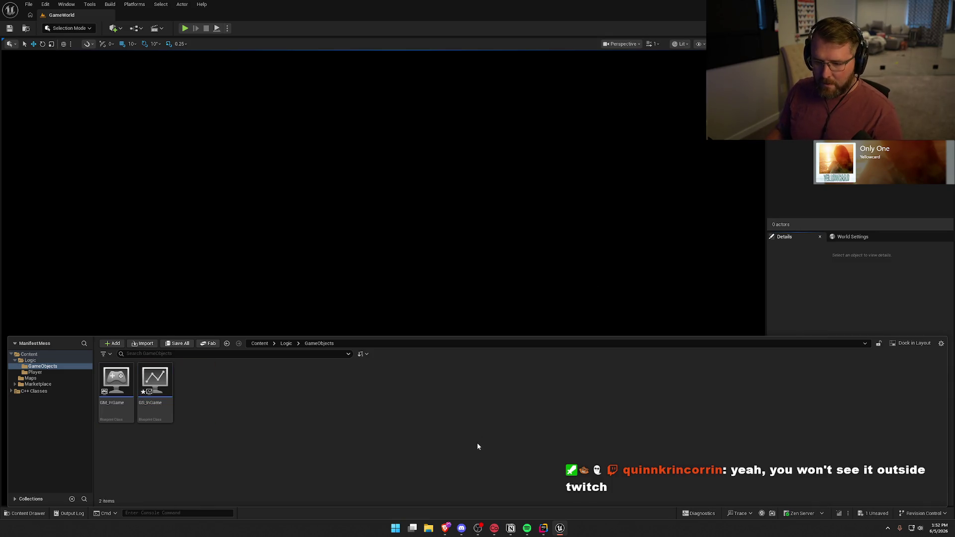
# Create a GI_Main Blueprint based on GameInstance
pyautogui.rightClick(234, 395)
pyautogui.click(276, 156)
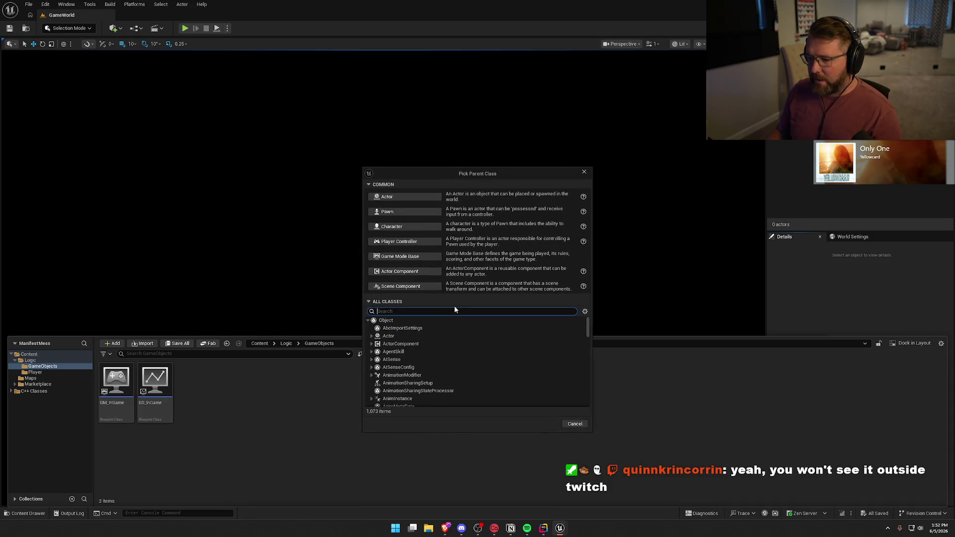
pyautogui.write('gameins')
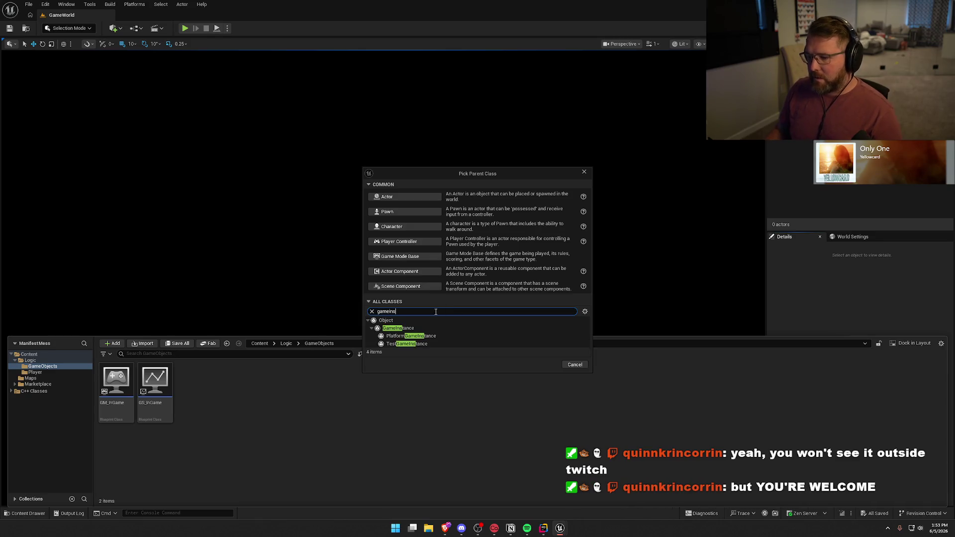
pyautogui.click(487, 328)
pyautogui.click(545, 364)
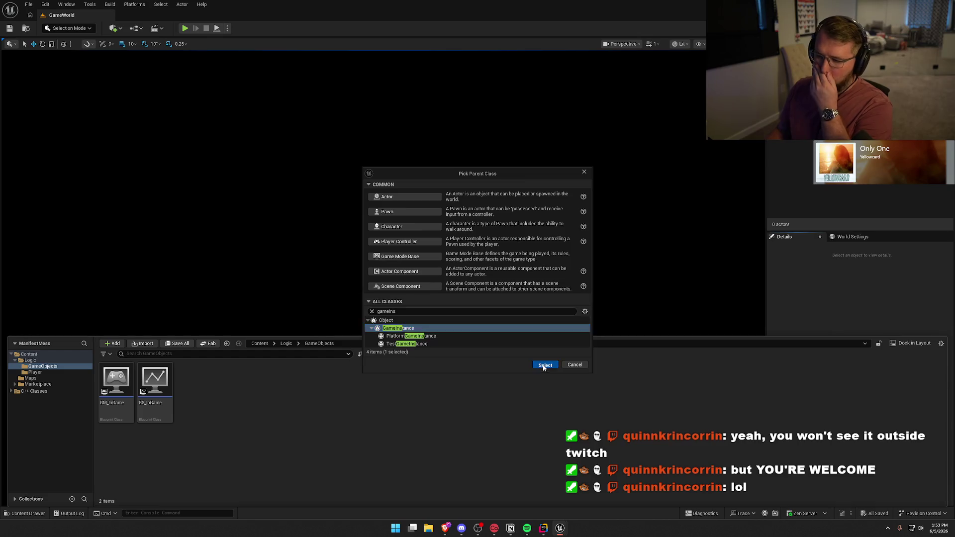
pyautogui.write('GI_M')
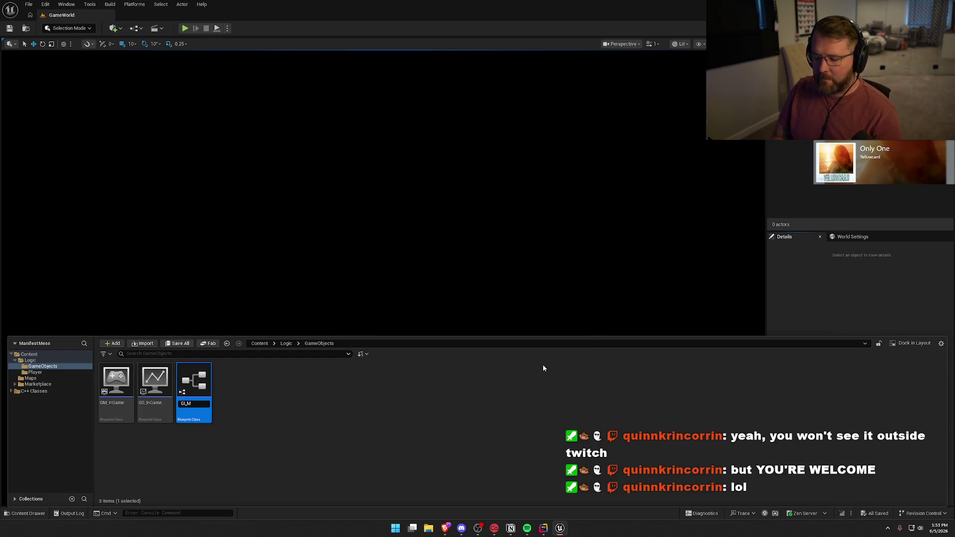
pyautogui.write('ain')
pyautogui.press('Return')
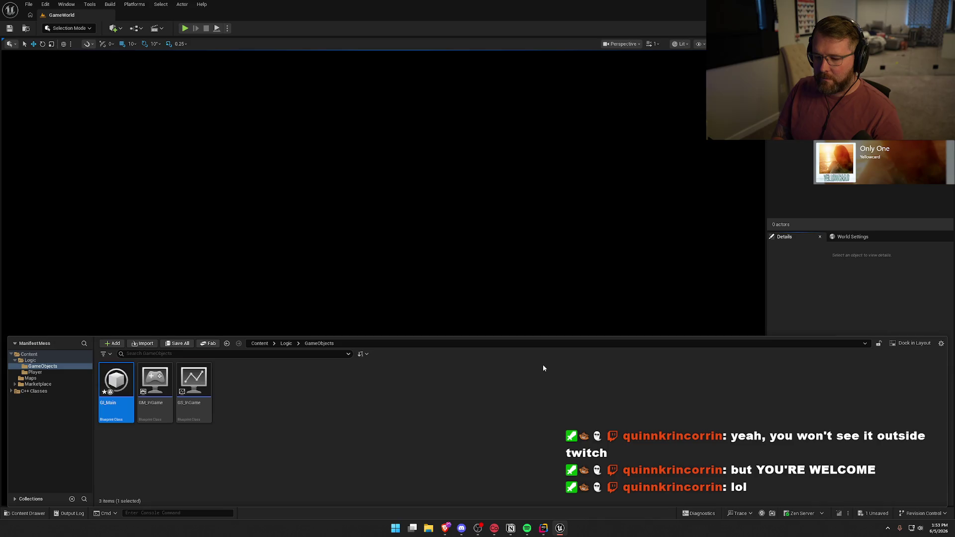
pyautogui.rightClick(257, 433)
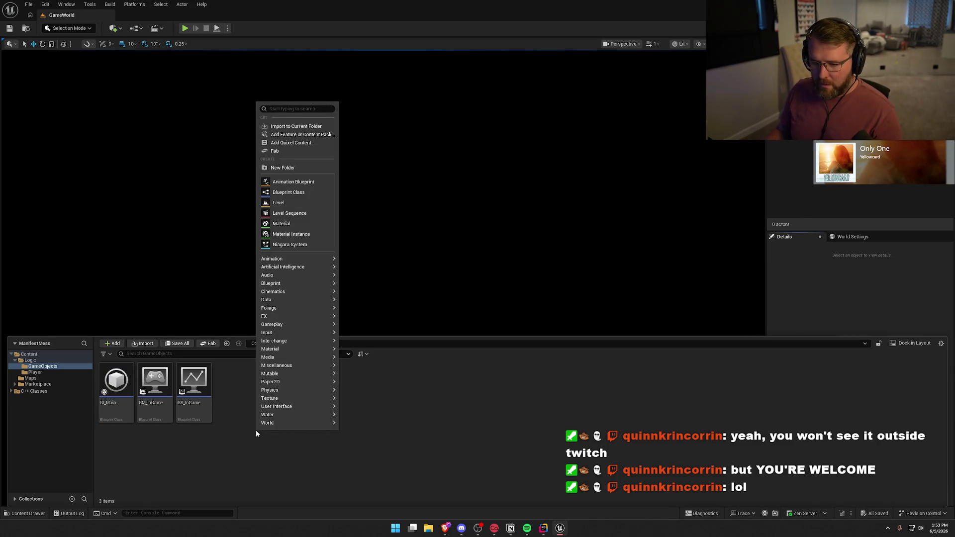
pyautogui.click(208, 482)
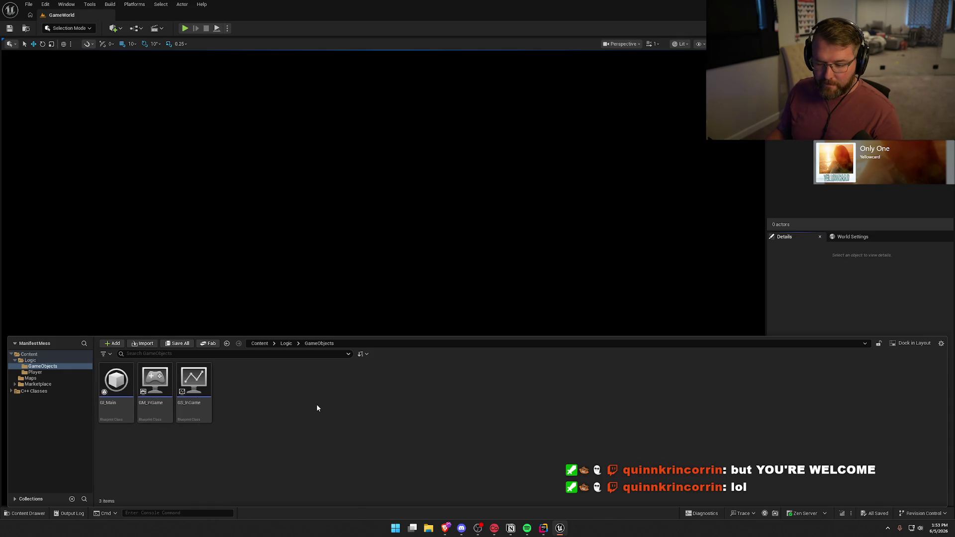
# In Project Settings > Maps & Modes, set Game Instance Class to GI_Main
pyautogui.click(45, 4)
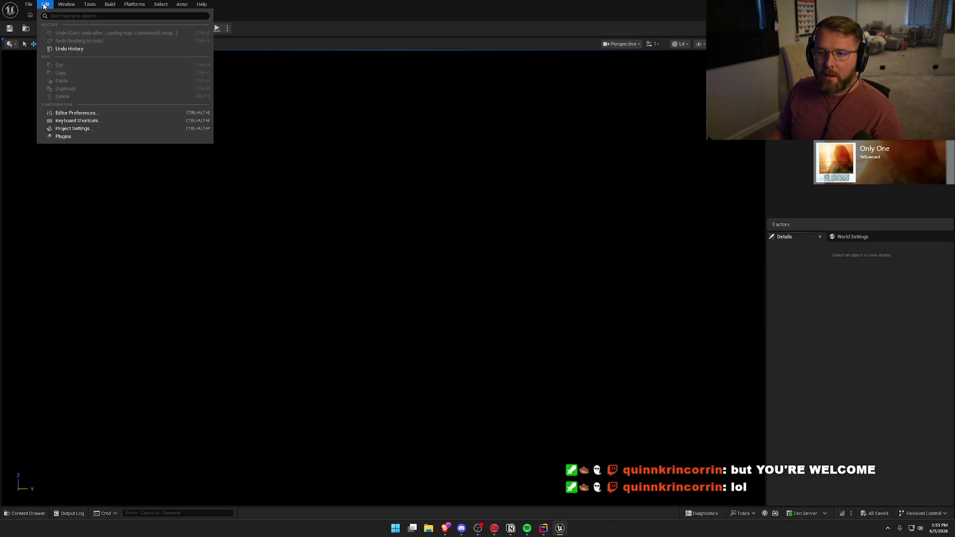
pyautogui.click(93, 127)
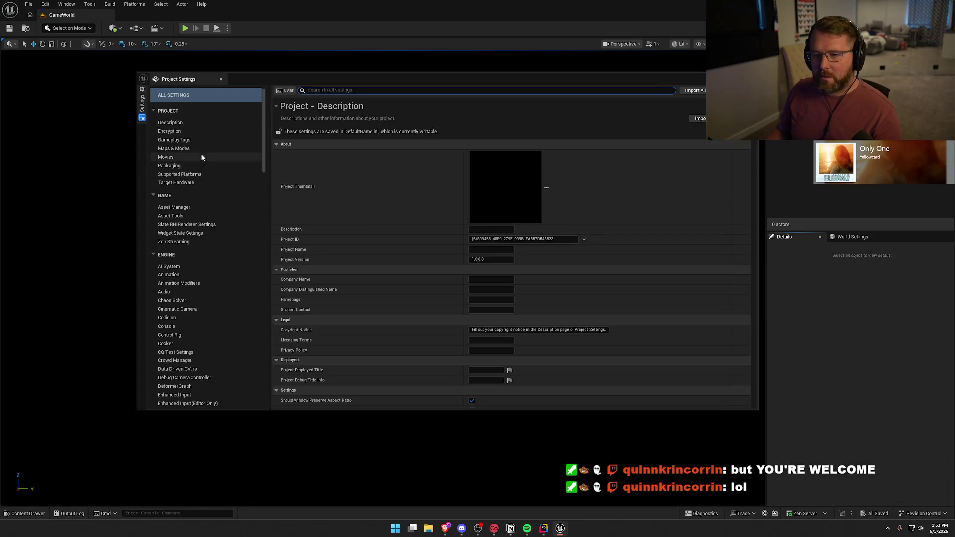
pyautogui.click(201, 153)
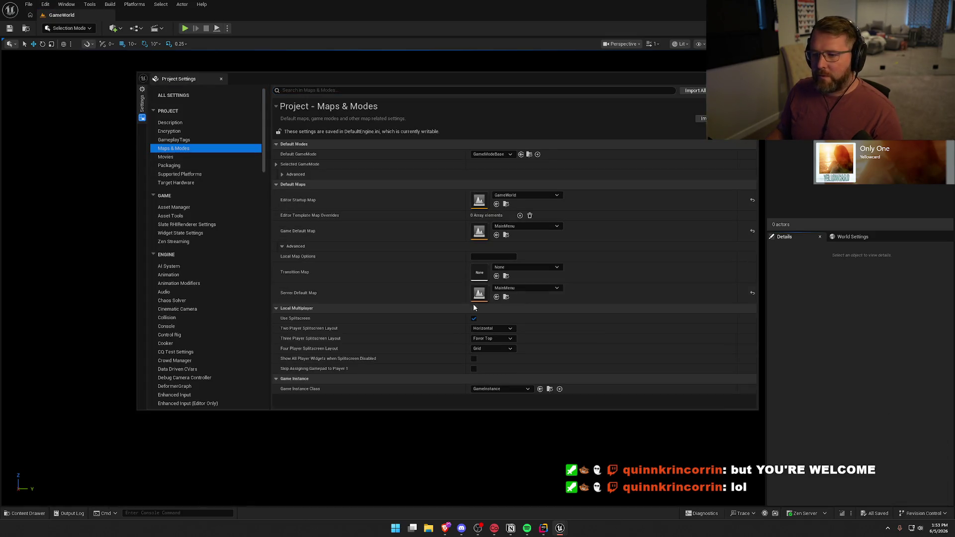
pyautogui.click(510, 387)
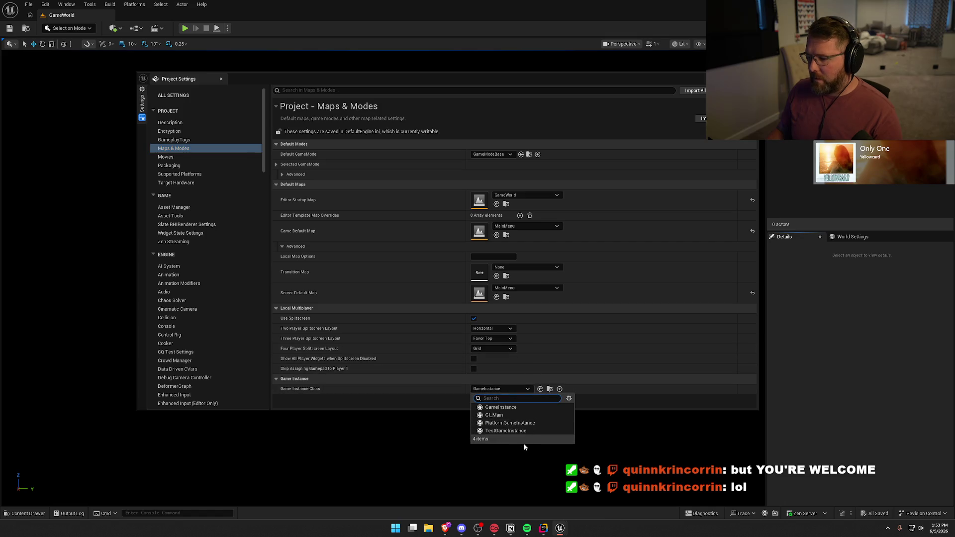
pyautogui.click(504, 414)
pyautogui.click(220, 78)
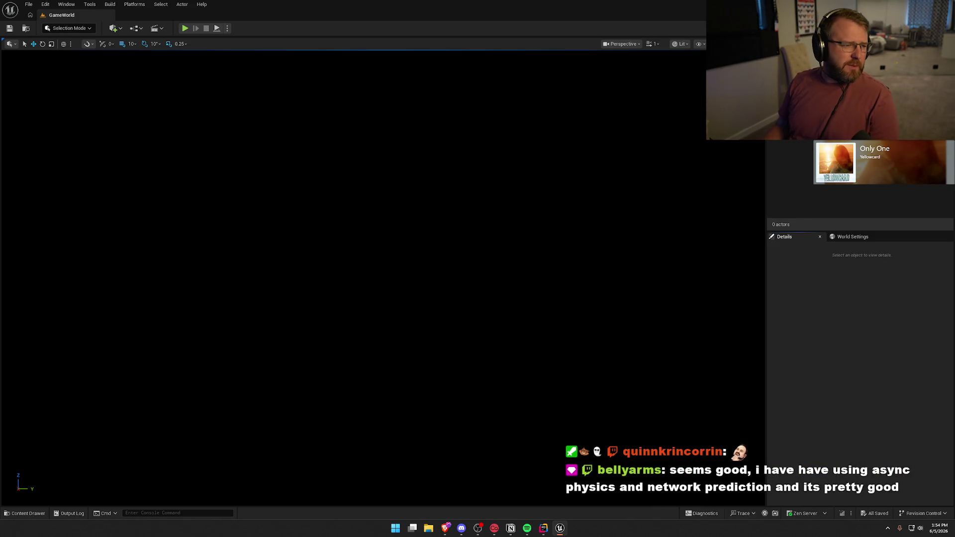
pyautogui.hotkey('alt', 'Tab')
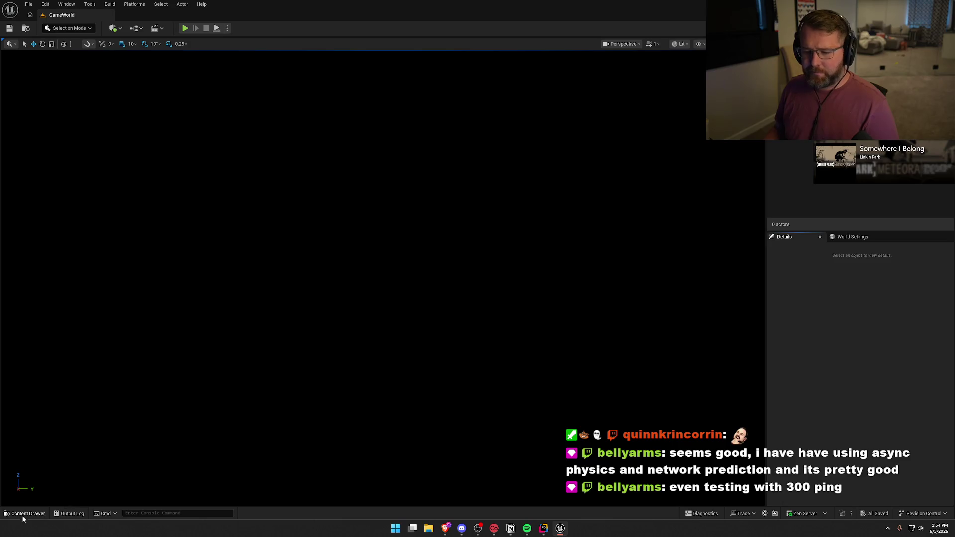
# Set the level's GameMode Override in World Settings to GM_InGame
pyautogui.click(849, 237)
pyautogui.click(883, 270)
pyautogui.click(906, 336)
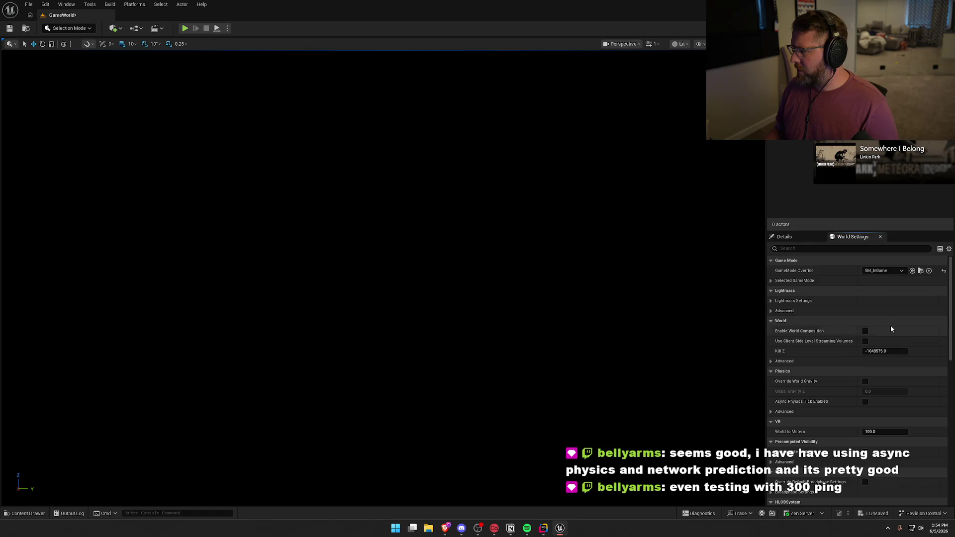
pyautogui.click(771, 281)
pyautogui.click(920, 271)
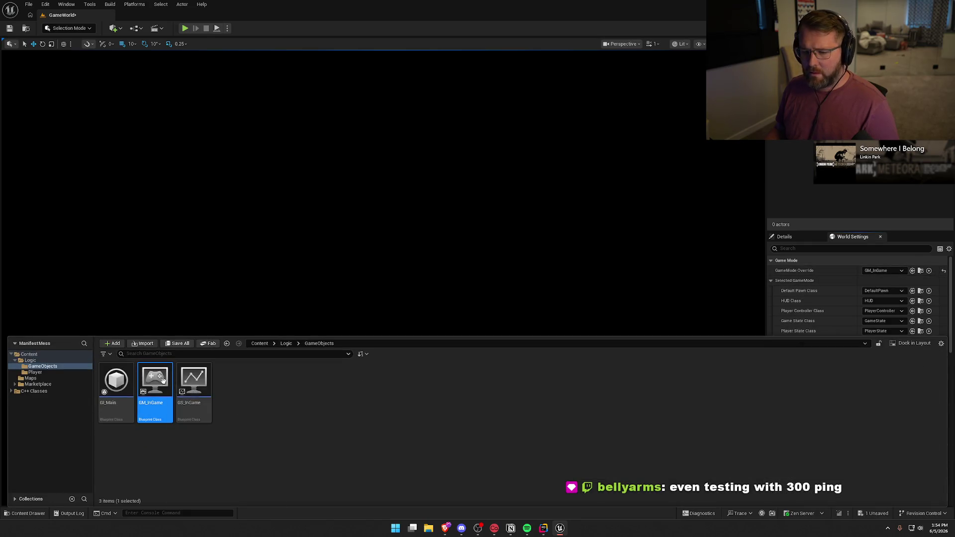
# Set the selected game mode's Default Pawn Class to bp_Player
pyautogui.click(884, 291)
pyautogui.click(875, 325)
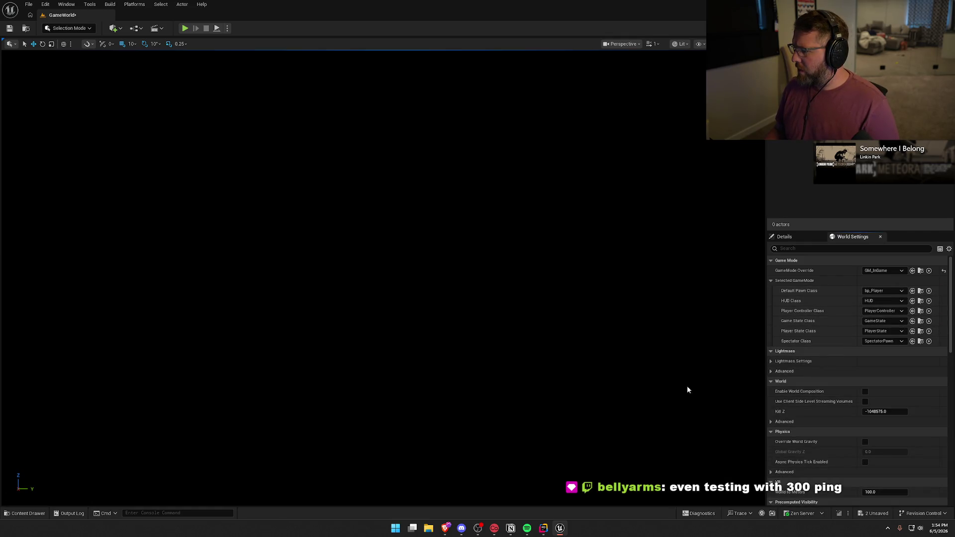
pyautogui.click(921, 291)
pyautogui.rightClick(177, 392)
# Create a PC_InGame blueprint class in the Player folder with parent PlayerControllerMain
pyautogui.hotkey('alt', 'Tab')
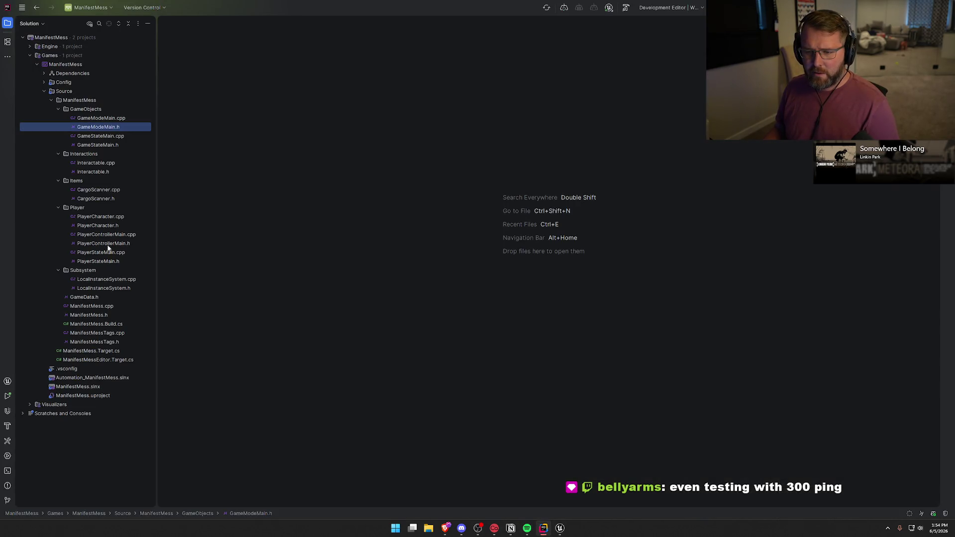
pyautogui.hotkey('alt', 'Tab')
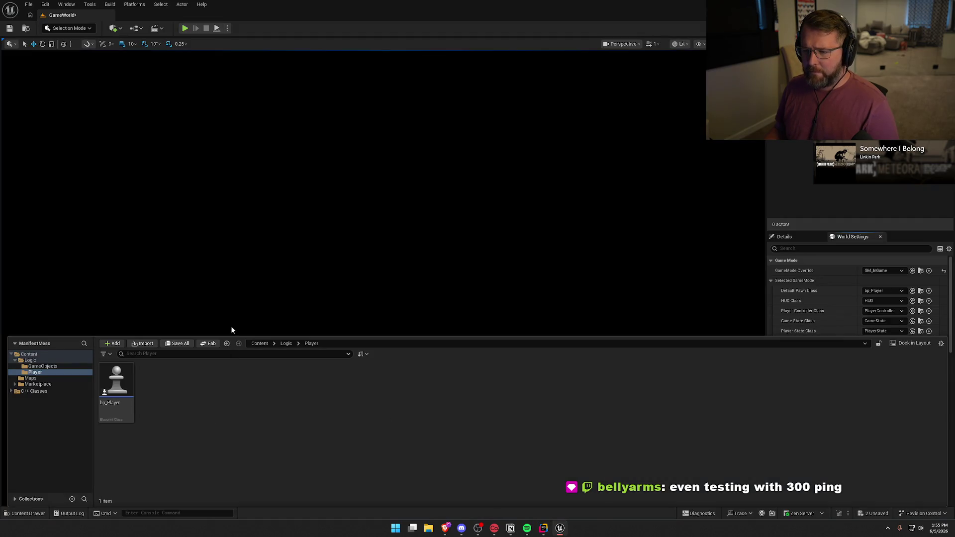
pyautogui.rightClick(187, 384)
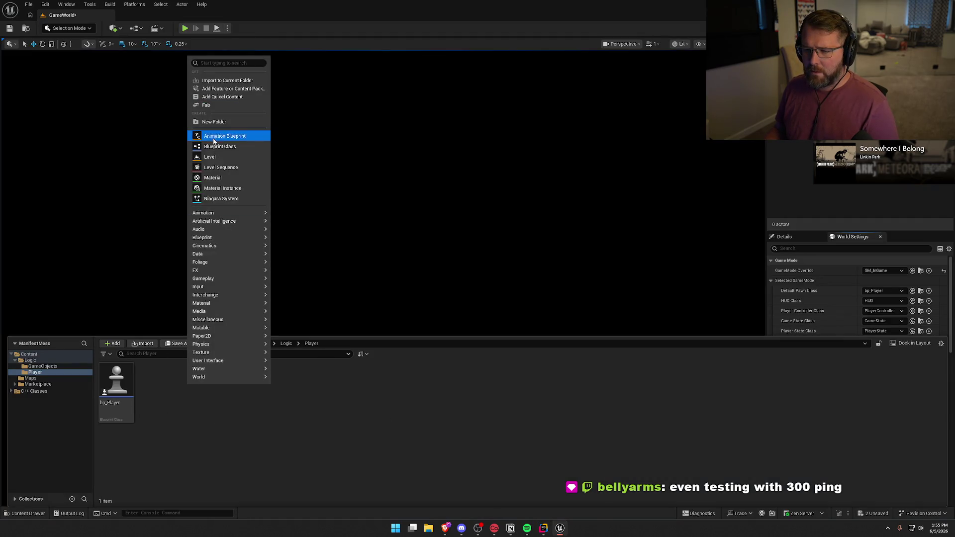
pyautogui.click(220, 147)
pyautogui.write('p')
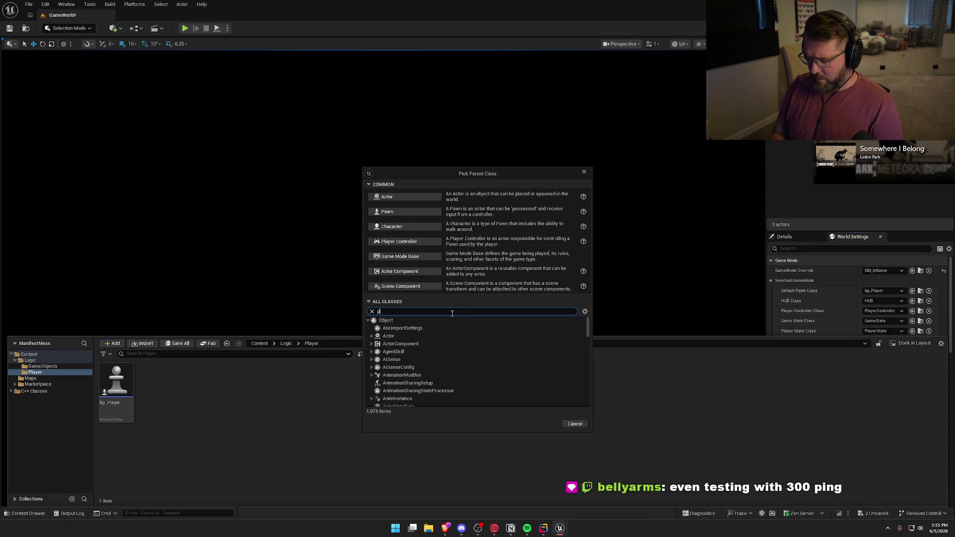
pyautogui.write('layercontrollerm')
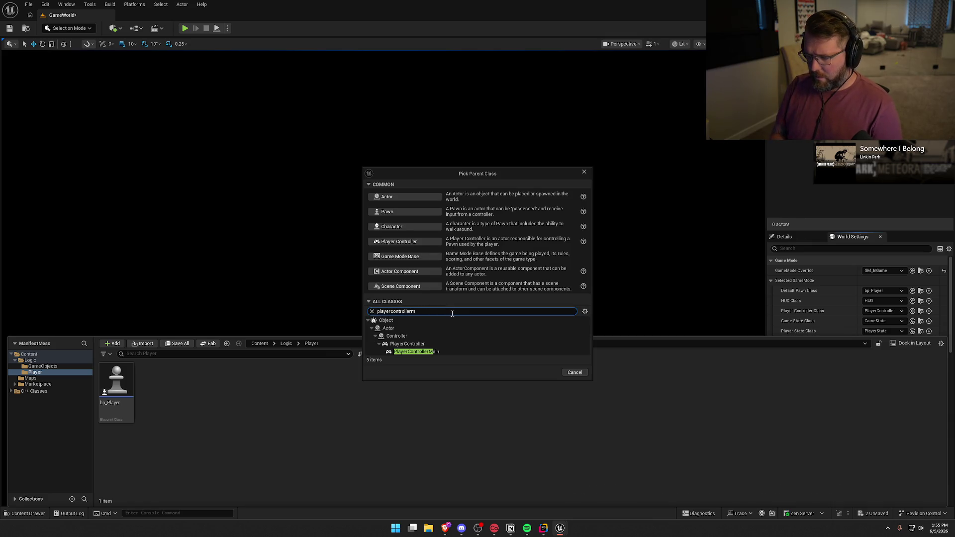
pyautogui.click(418, 352)
pyautogui.click(542, 373)
pyautogui.write('PC_InGam')
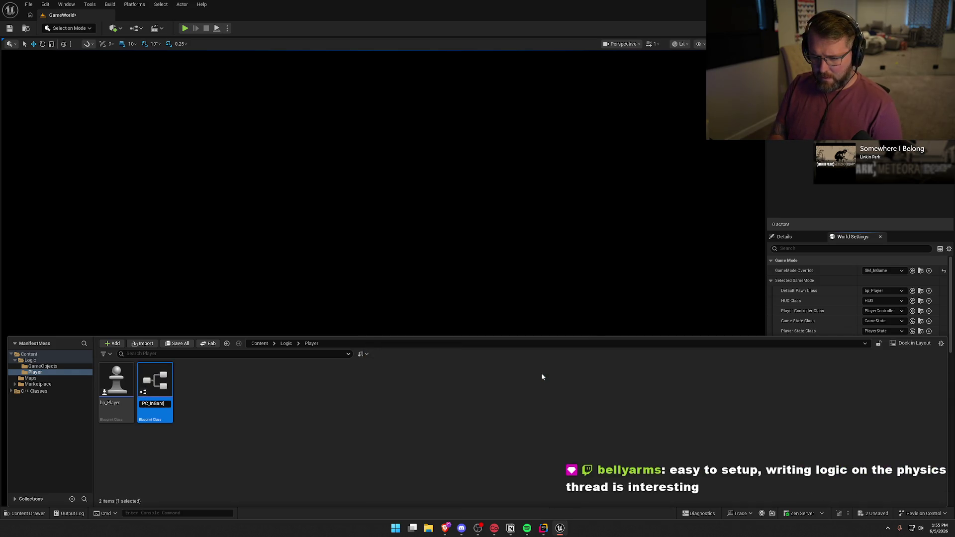
pyautogui.write('e')
pyautogui.press('Return')
# Save all changes and set the Player Controller Class to PC_InGame
pyautogui.hotkey('ctrl', 'shift', 's')
pyautogui.click(392, 408)
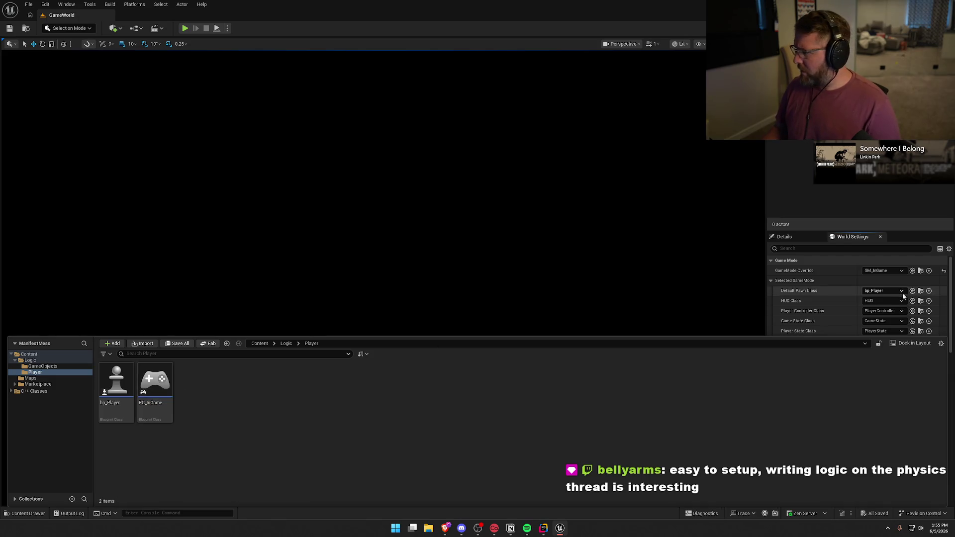
pyautogui.click(881, 311)
pyautogui.click(879, 346)
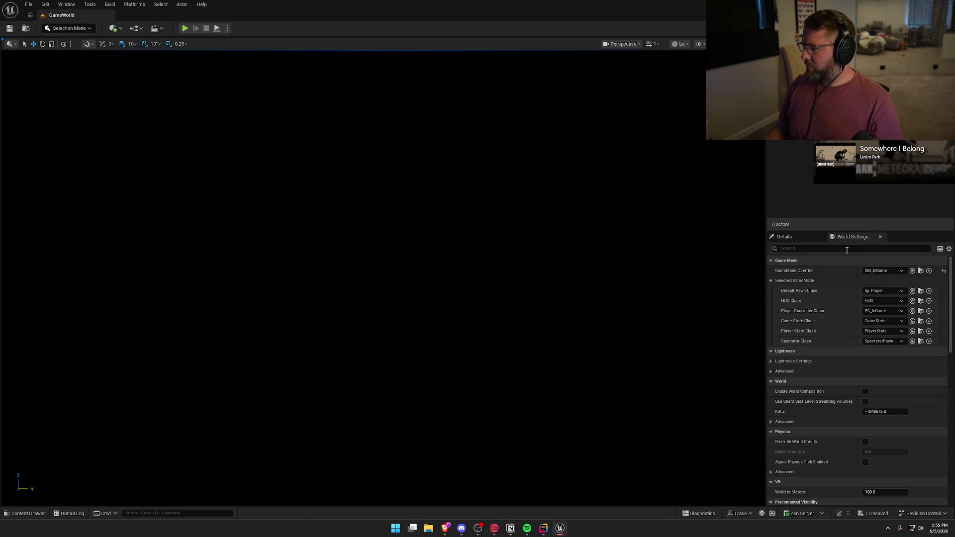
# Set Game State Class to GS_InGame and leave Player State Class unchanged for now
pyautogui.click(882, 322)
pyautogui.click(889, 357)
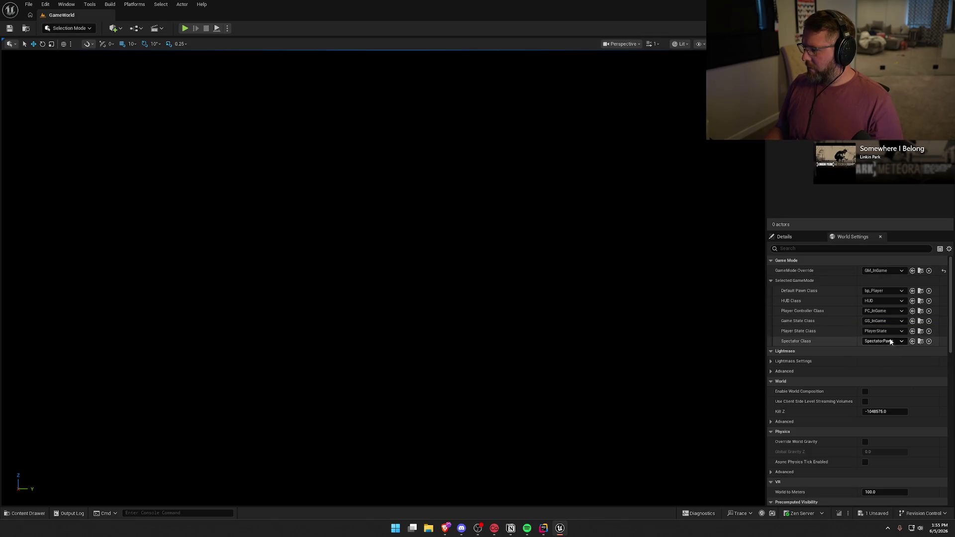
pyautogui.click(891, 331)
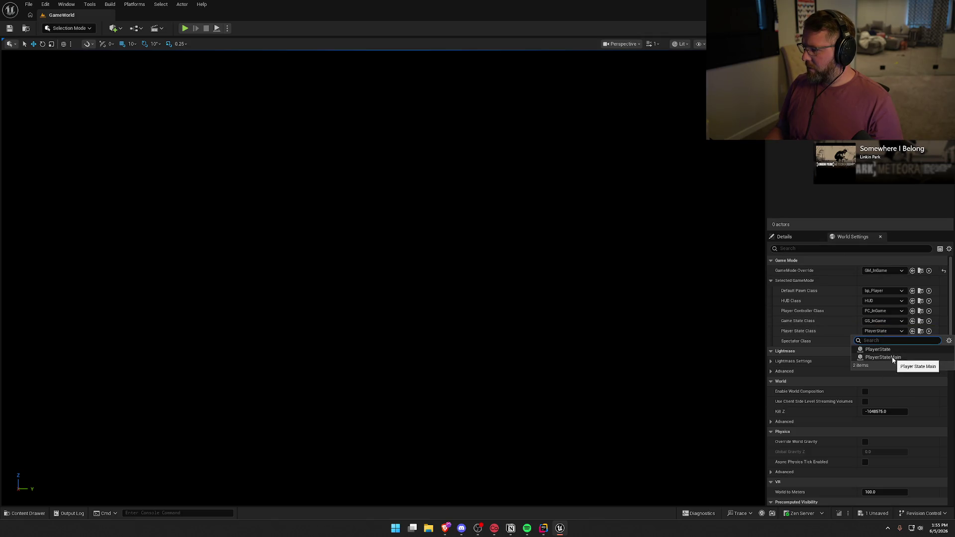
pyautogui.press('Escape')
pyautogui.hotkey('ctrl', 'space')
# Create a PS_InGame blueprint class in Player with parent PlayerStateMain
pyautogui.rightClick(199, 384)
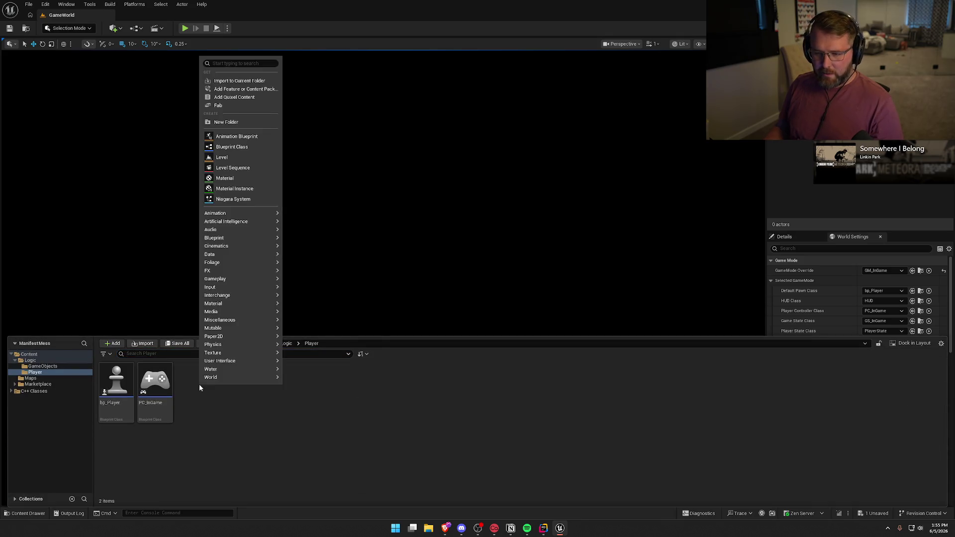
pyautogui.click(232, 147)
pyautogui.write('playerstate')
pyautogui.click(472, 352)
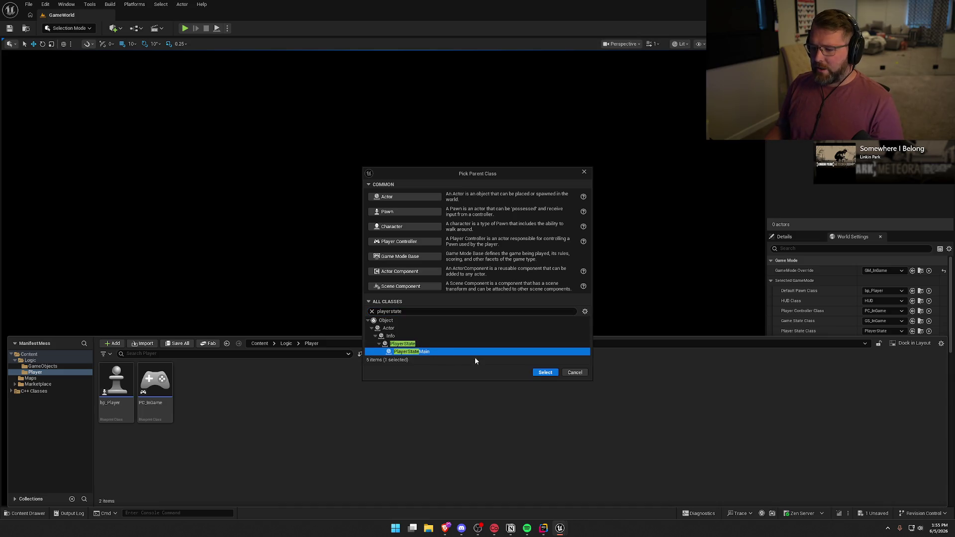
pyautogui.click(542, 373)
pyautogui.write('PS_In')
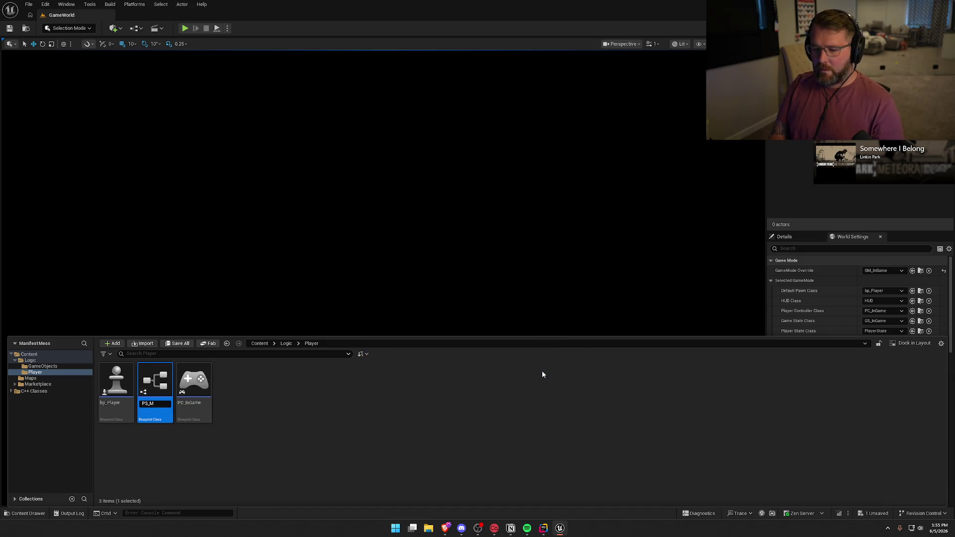
pyautogui.write('Game')
pyautogui.press('Return')
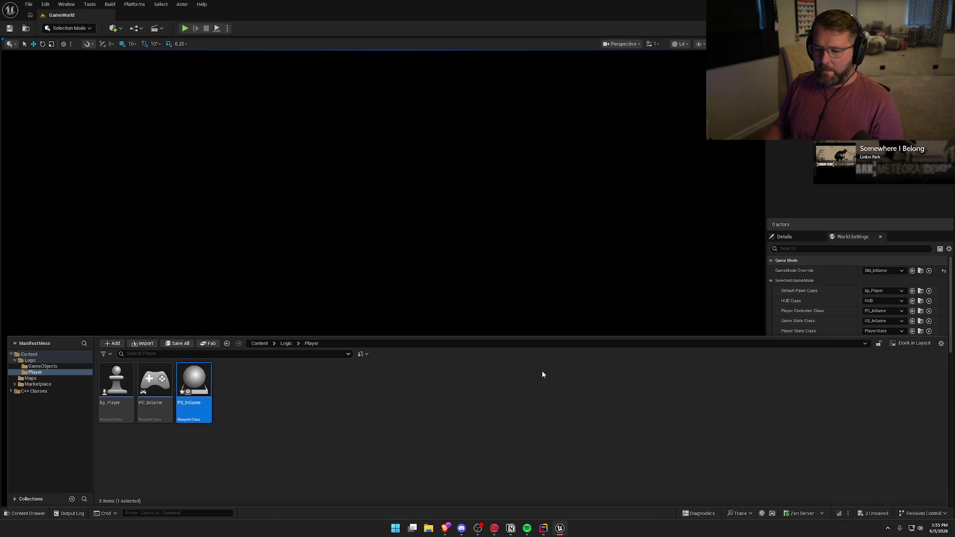
# Drag PS_InGame onto Player State Class in World Settings
pyautogui.moveTo(193, 386)
pyautogui.mouseDown()
pyautogui.moveTo(831, 264)
pyautogui.moveTo(866, 329)
pyautogui.moveTo(878, 331)
pyautogui.mouseUp()
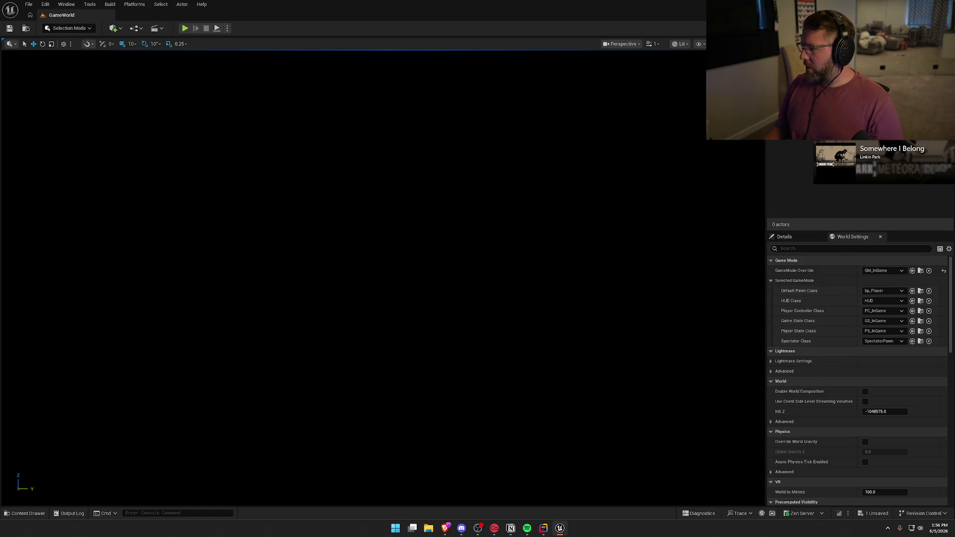
pyautogui.click(880, 237)
pyautogui.hotkey('ctrl', 'space')
pyautogui.hotkey('ctrl', 'space')
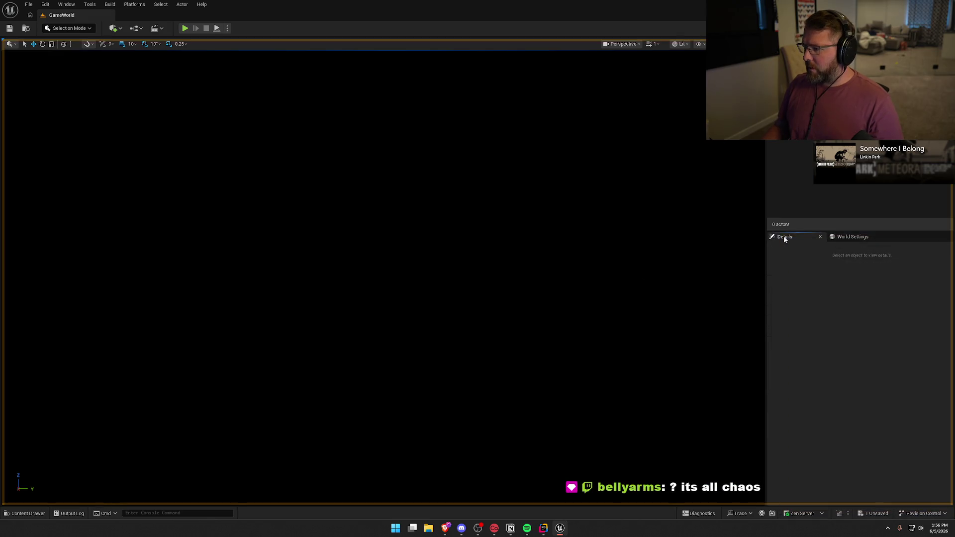
# Check World Settings, view the GameObjects blueprints, and save the changes
pyautogui.click(850, 235)
pyautogui.click(806, 237)
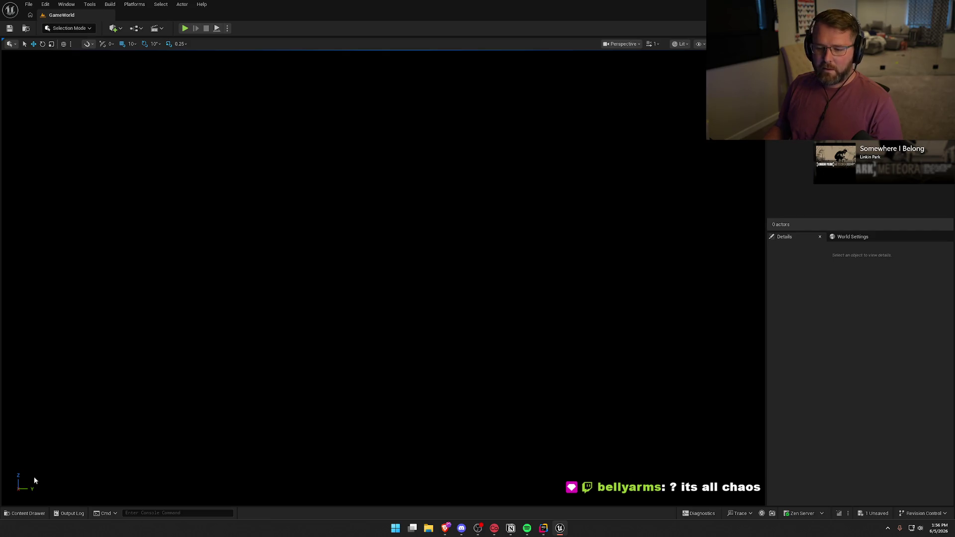
pyautogui.click(25, 513)
pyautogui.click(40, 366)
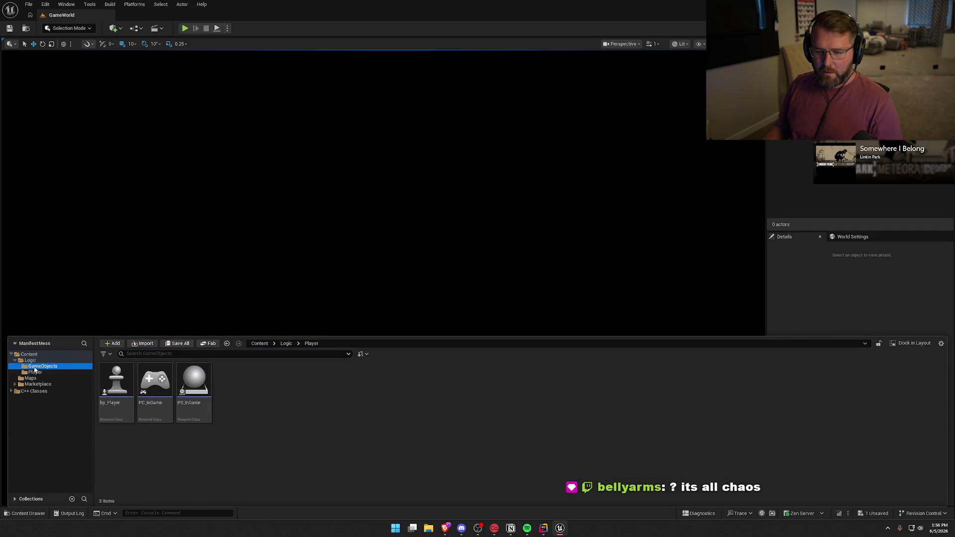
pyautogui.hotkey('ctrl', 's')
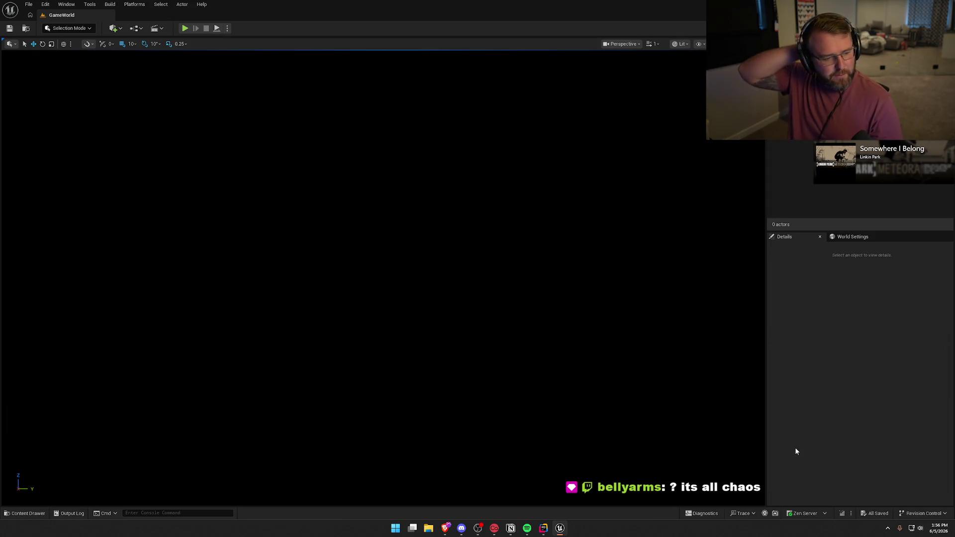
# Browse the Player, Maps and Logic folders in the Content Drawer
pyautogui.hotkey('alt', 'Tab')
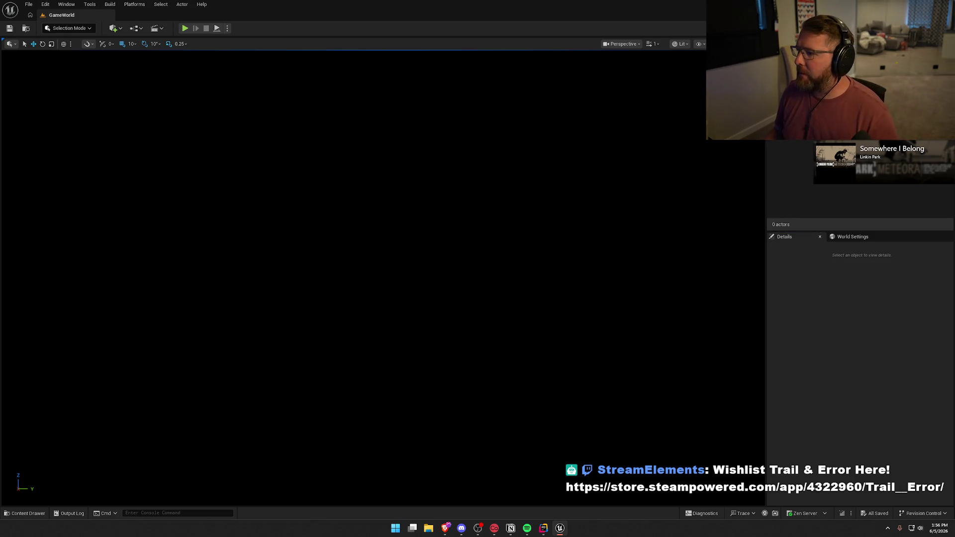
pyautogui.hotkey('ctrl', 'space')
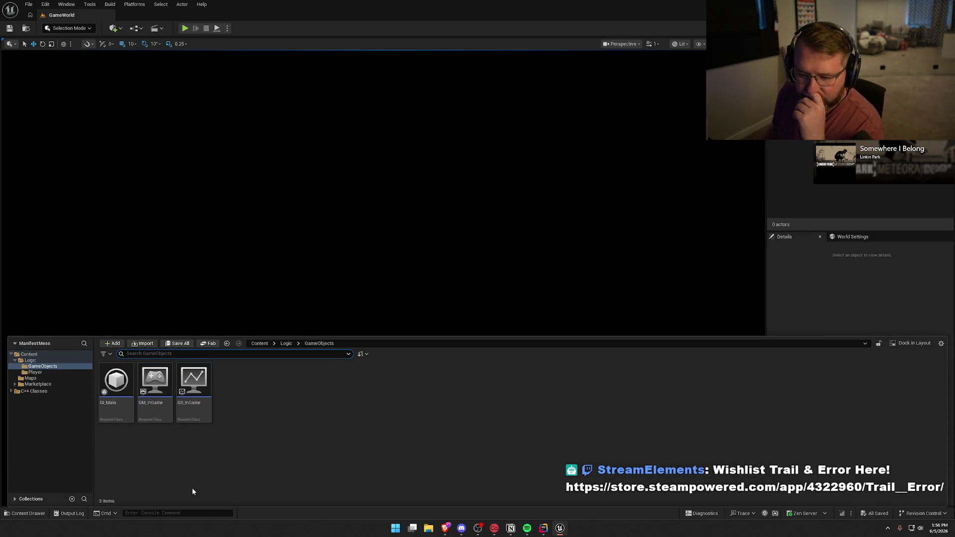
pyautogui.click(38, 372)
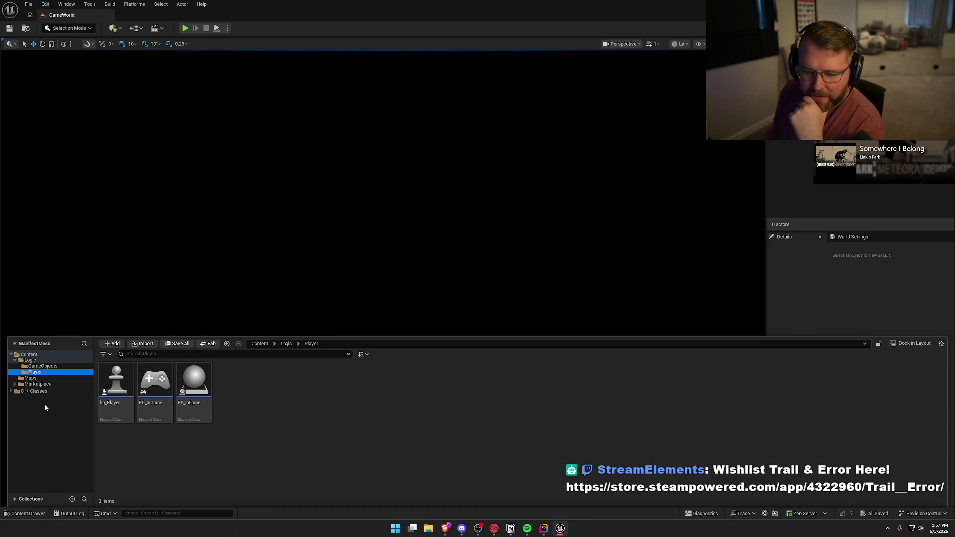
pyautogui.click(41, 378)
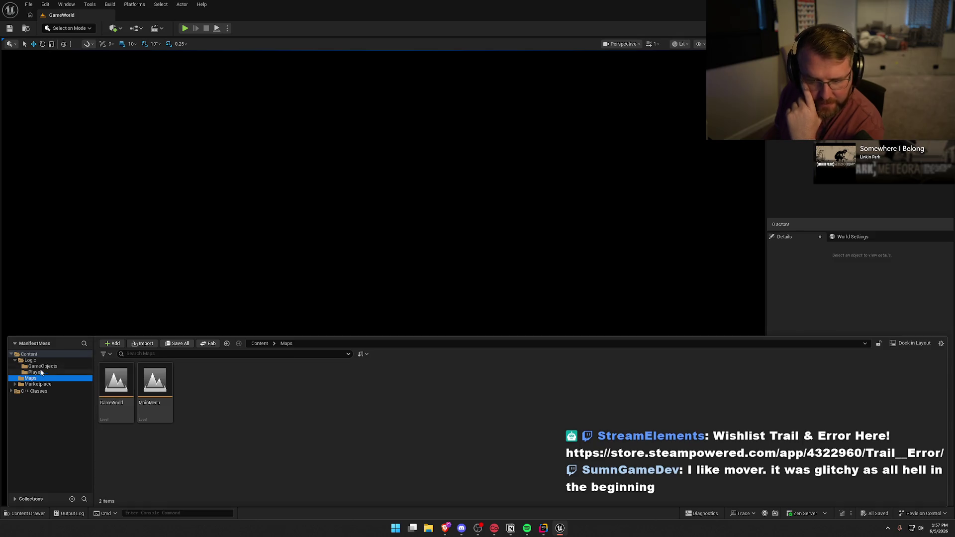
pyautogui.click(29, 360)
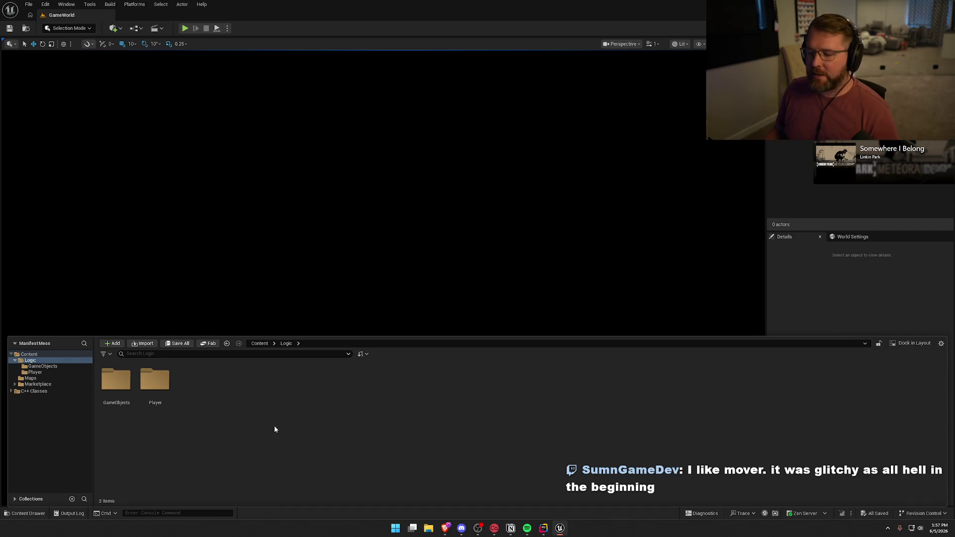
pyautogui.click(545, 529)
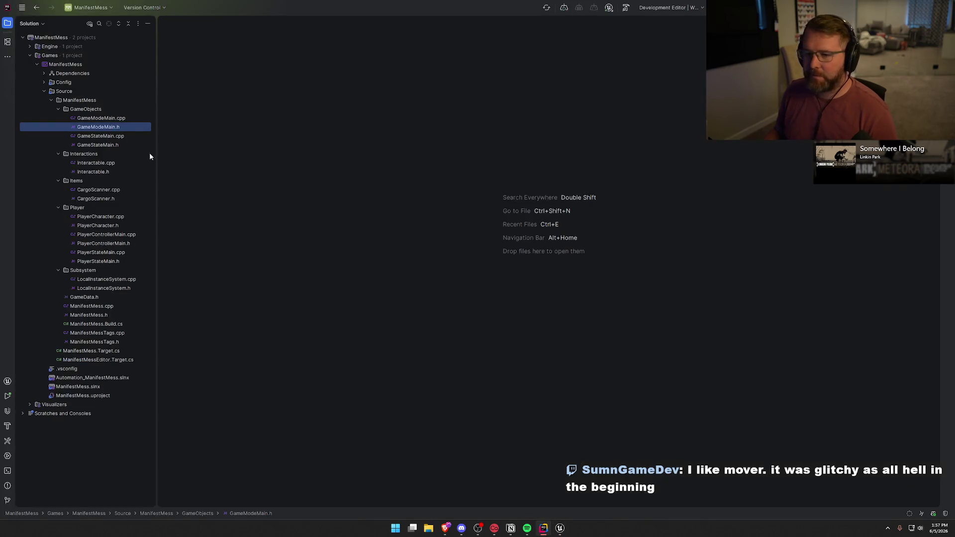
# Collapse the source subfolders and add a DataAssets directory under ManifestMess
pyautogui.click(59, 109)
pyautogui.click(59, 118)
pyautogui.click(57, 127)
pyautogui.click(58, 136)
pyautogui.click(58, 144)
pyautogui.rightClick(79, 99)
pyautogui.moveTo(132, 103)
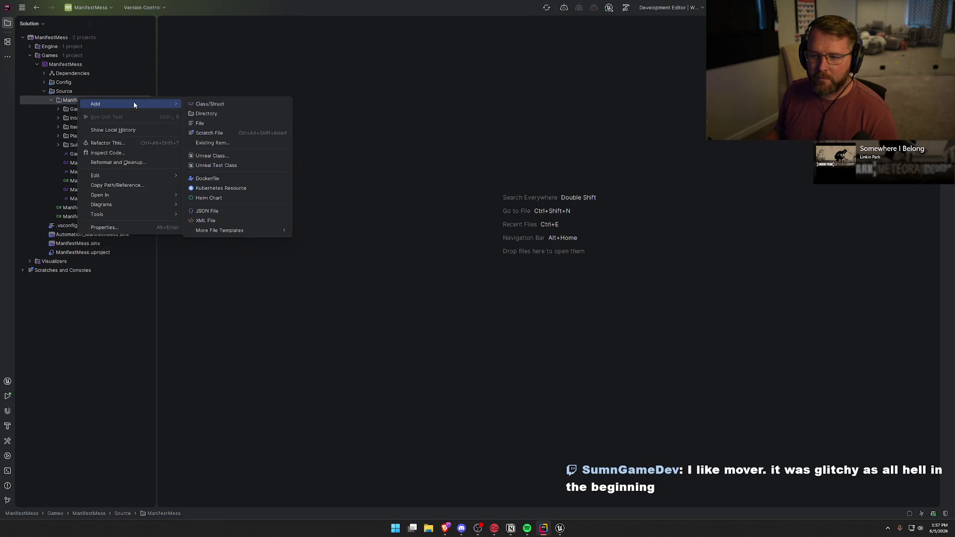
pyautogui.click(234, 113)
pyautogui.write('Da')
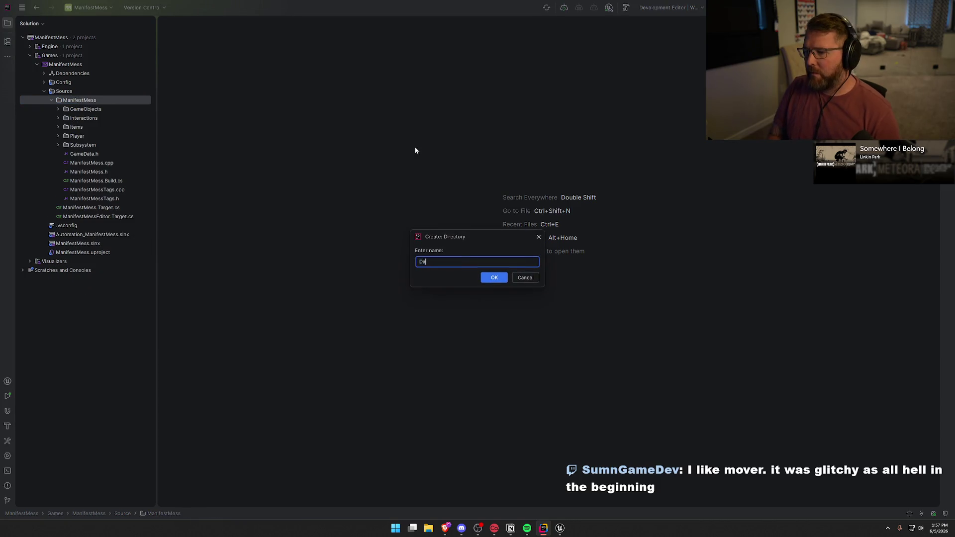
pyautogui.write('taAssets')
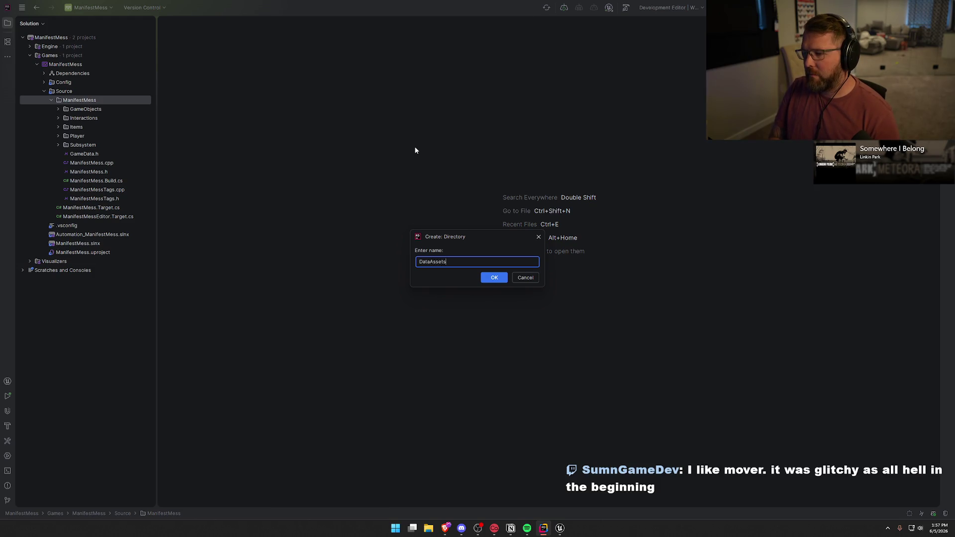
pyautogui.press('Return')
# Add an Unreal class CargoData derived from UPrimaryDataAsset in DataAssets
pyautogui.rightClick(83, 111)
pyautogui.moveTo(163, 114)
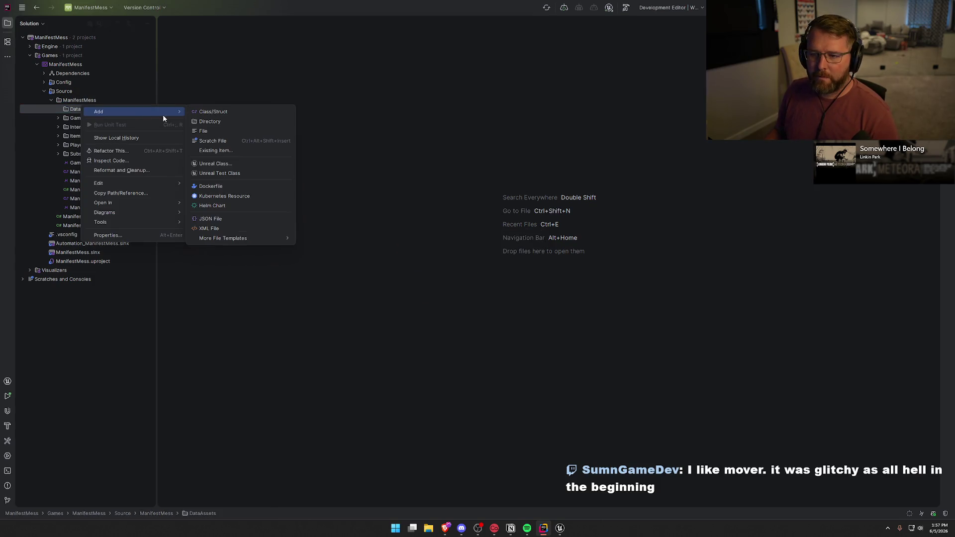
pyautogui.click(249, 163)
pyautogui.click(467, 209)
pyautogui.click(490, 223)
pyautogui.write('primary')
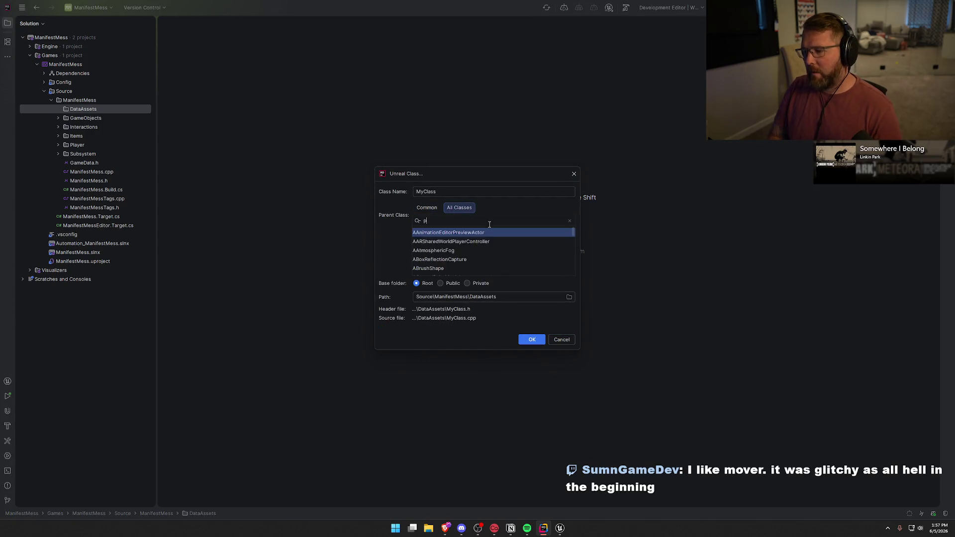
pyautogui.write('dat')
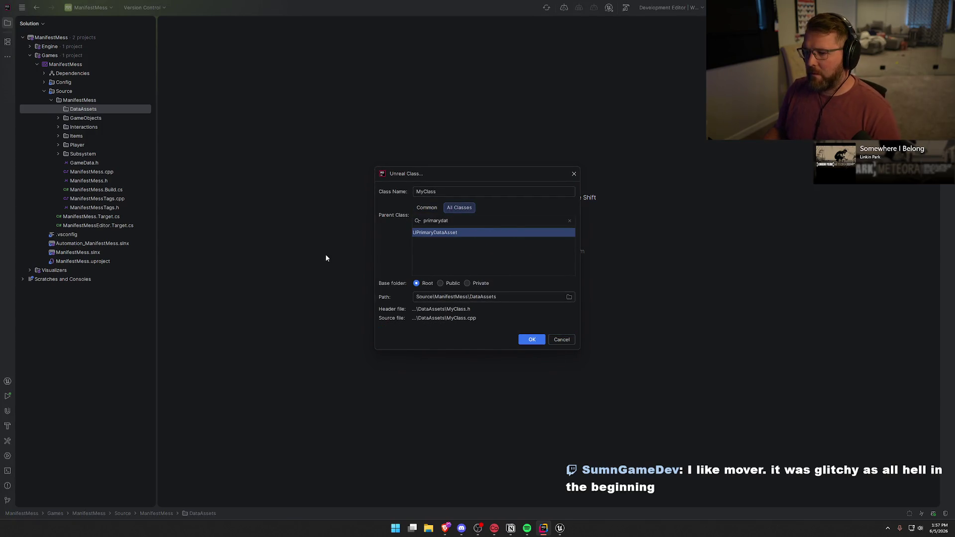
pyautogui.moveTo(437, 192); pyautogui.dragTo(380, 191)
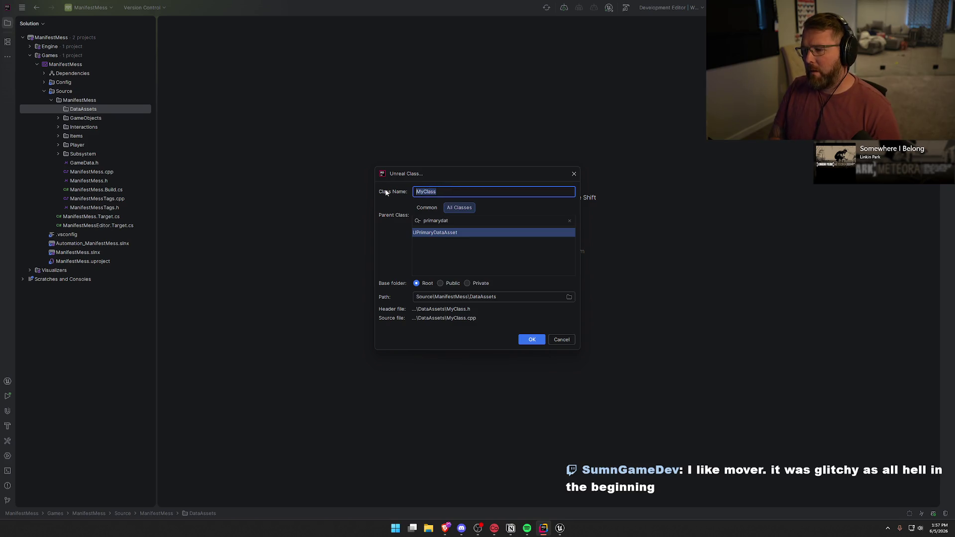
pyautogui.write('Cargo')
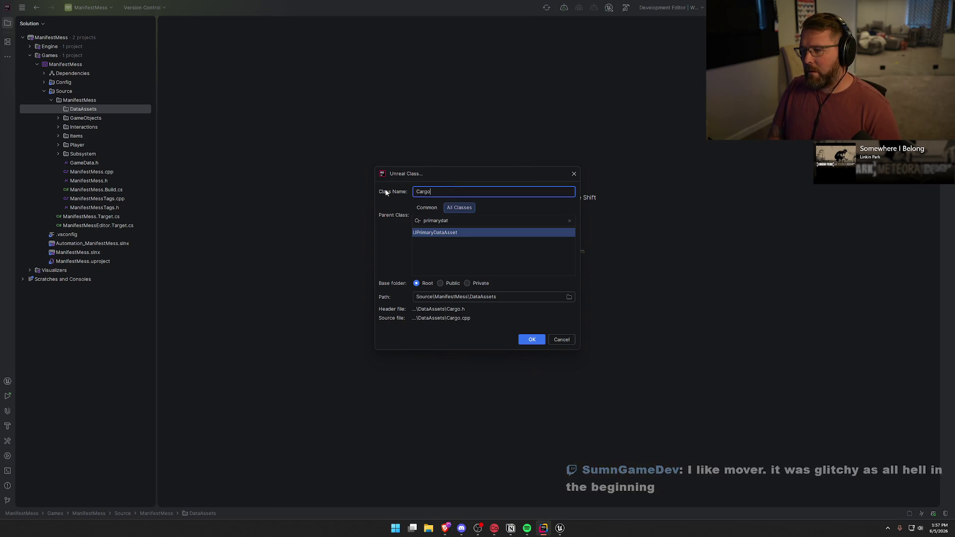
pyautogui.write('Data')
pyautogui.click(531, 339)
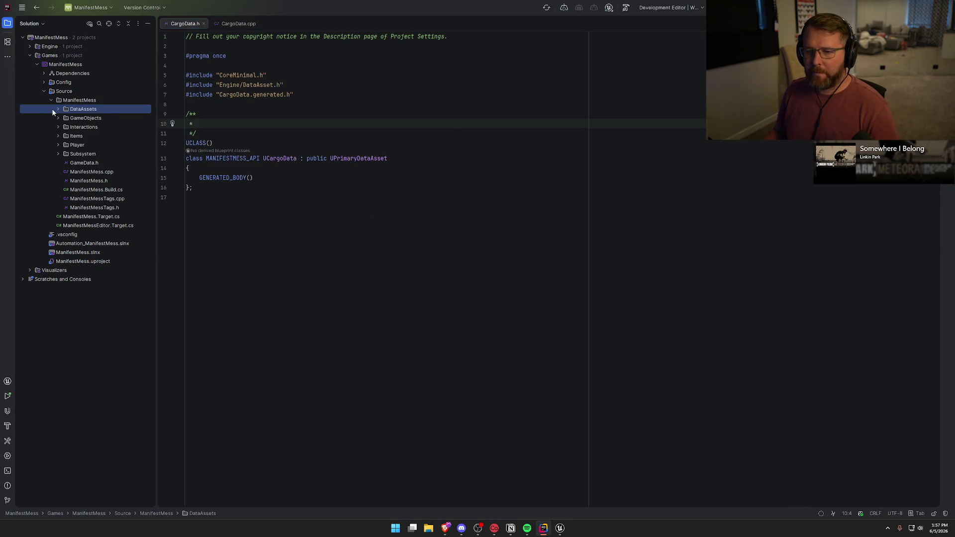
pyautogui.click(82, 118)
# Delete CargoData.cpp from the solution tree
pyautogui.click(226, 23)
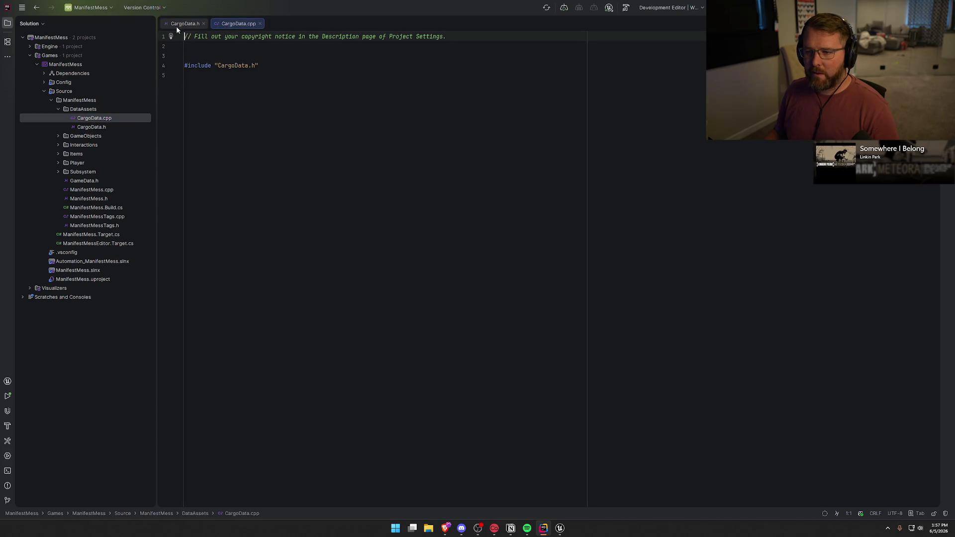
pyautogui.click(106, 117)
pyautogui.press('Delete')
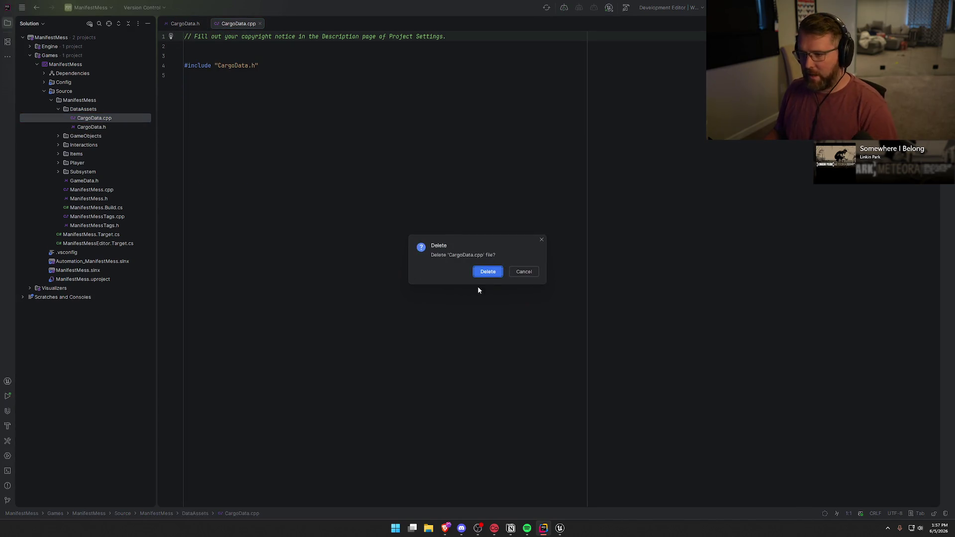
pyautogui.press('Return')
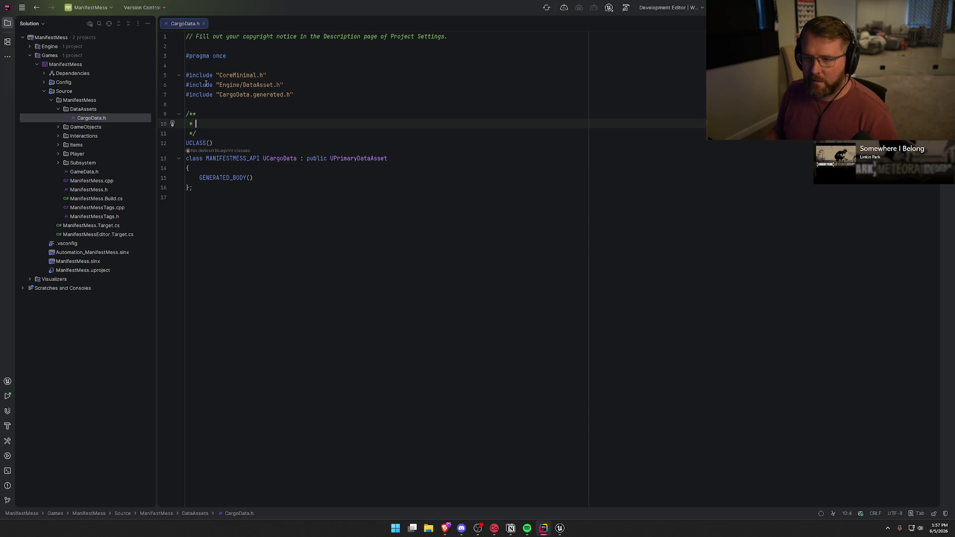
# Remove the copyright and empty class comment lines from CargoData.h
pyautogui.press('Up')
pyautogui.press('Up')
pyautogui.press('Up')
pyautogui.press('Up')
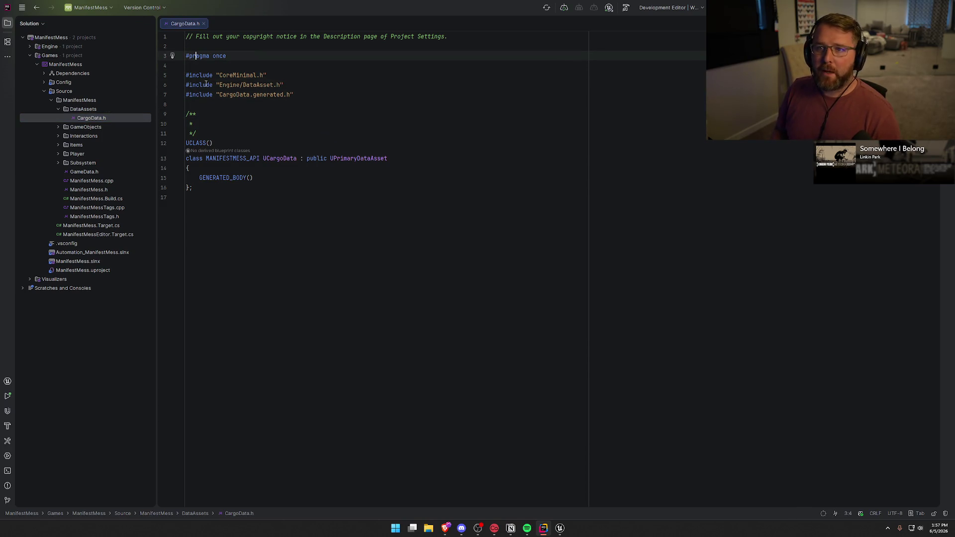
pyautogui.press('Up')
pyautogui.press('Up')
pyautogui.press('Home')
pyautogui.hotkey('shift', 'Down')
pyautogui.hotkey('shift', 'Down')
pyautogui.press('Delete')
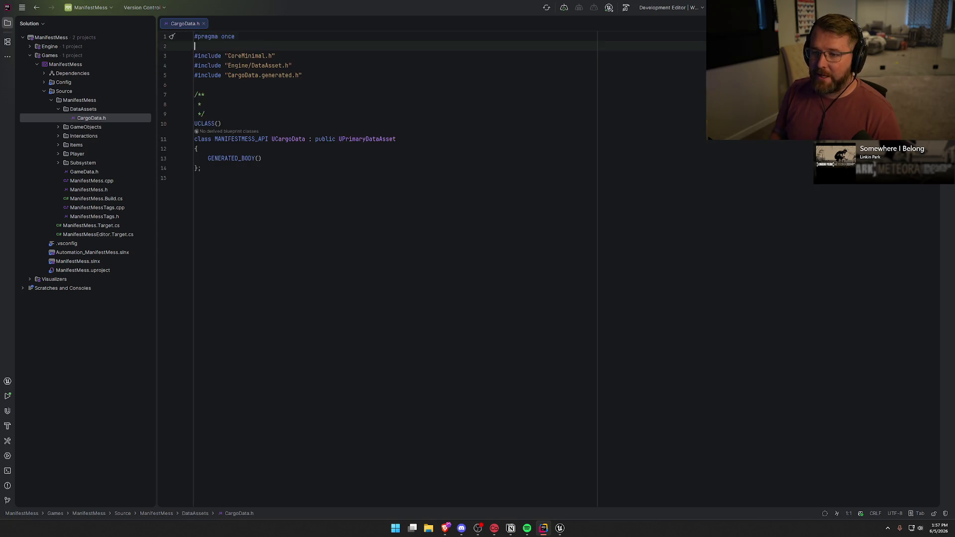
pyautogui.press('Down')
pyautogui.press('Down')
pyautogui.press('Down')
pyautogui.hotkey('shift', 'Down')
pyautogui.hotkey('shift', 'Down')
pyautogui.hotkey('shift', 'Down')
pyautogui.press('Delete')
pyautogui.press('Down')
pyautogui.press('Down')
pyautogui.press('Down')
pyautogui.press('BackSpace')
# Add a public: section below GENERATED_BODY() with a '// Variables' comment
pyautogui.press('Up')
pyautogui.press('Return')
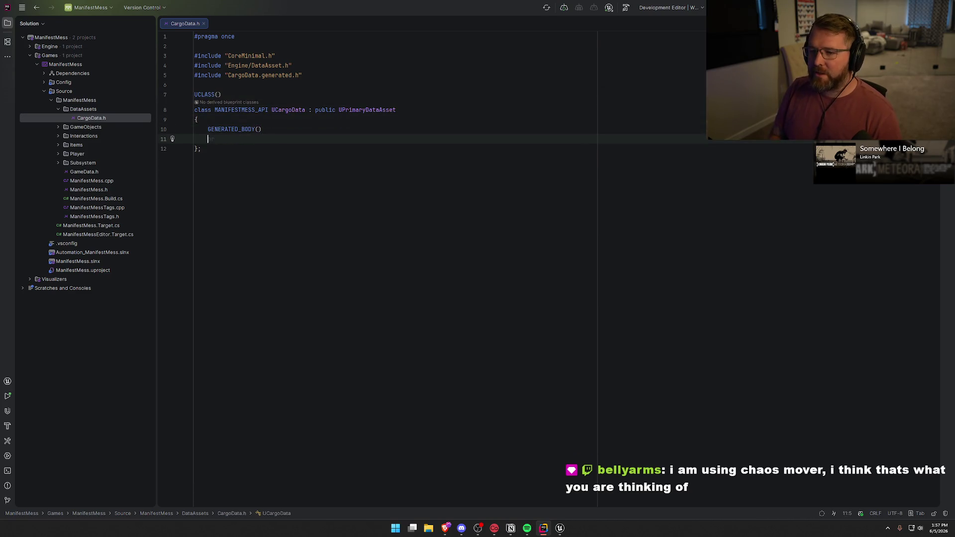
pyautogui.write('pu')
pyautogui.press('Return')
pyautogui.press('Return')
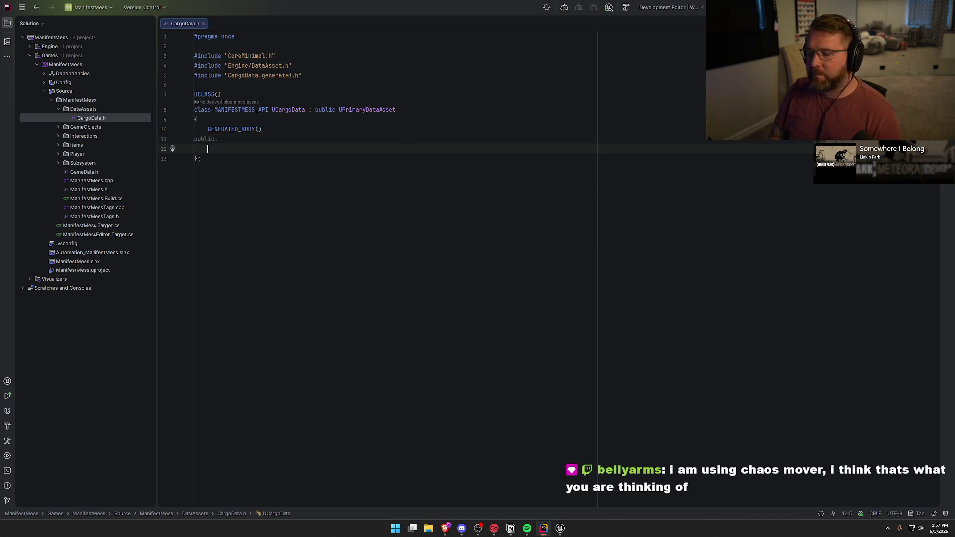
pyautogui.write('// V')
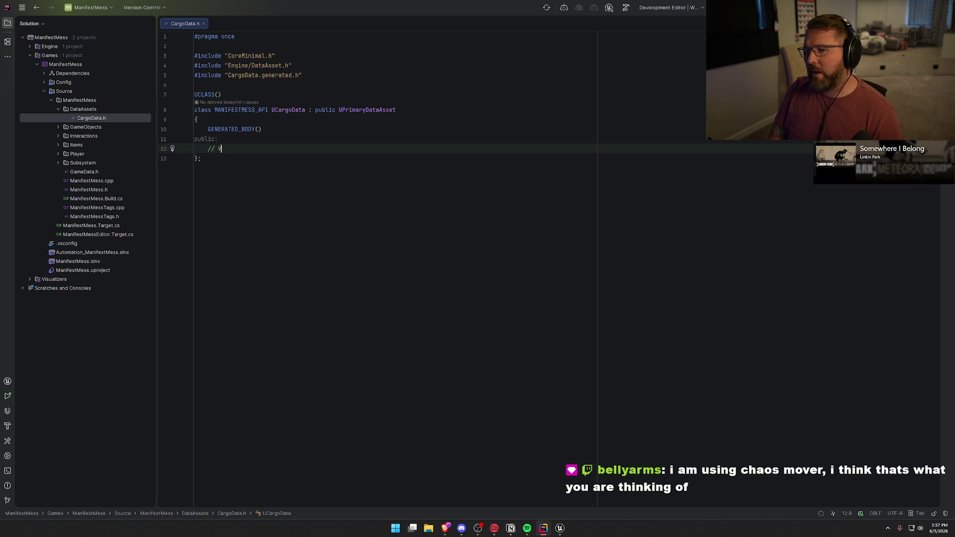
pyautogui.write('ariables')
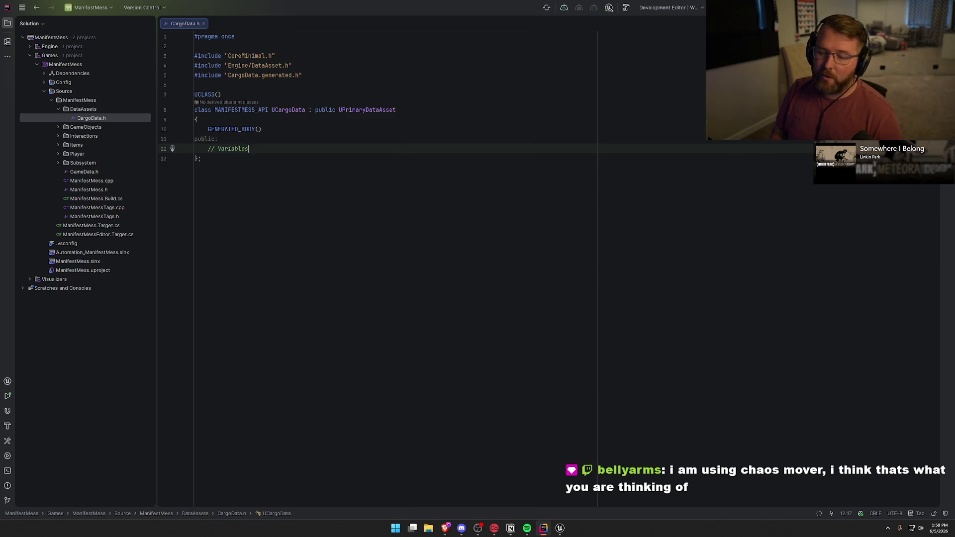
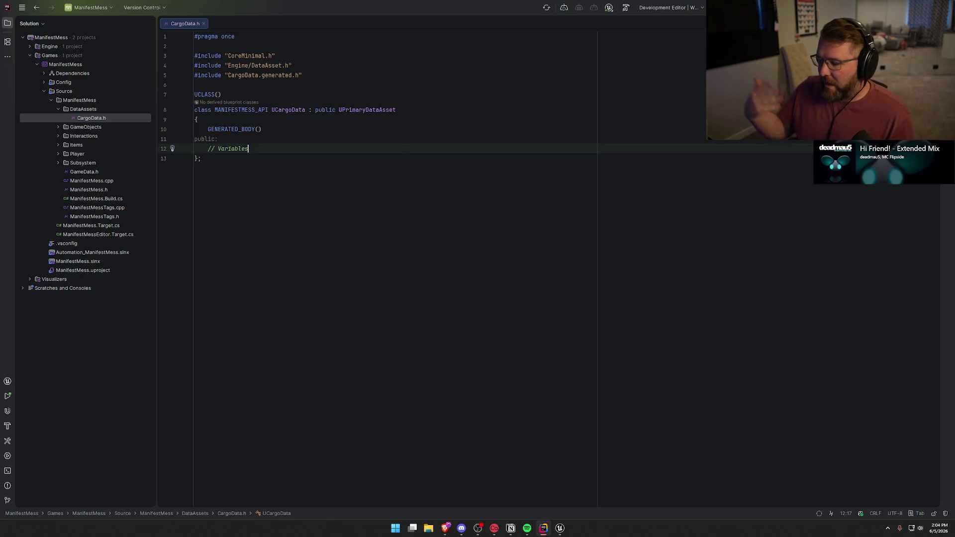
# Glance back at the CargoData.h code, then load google.com in a new Brave window
pyautogui.click(560, 529)
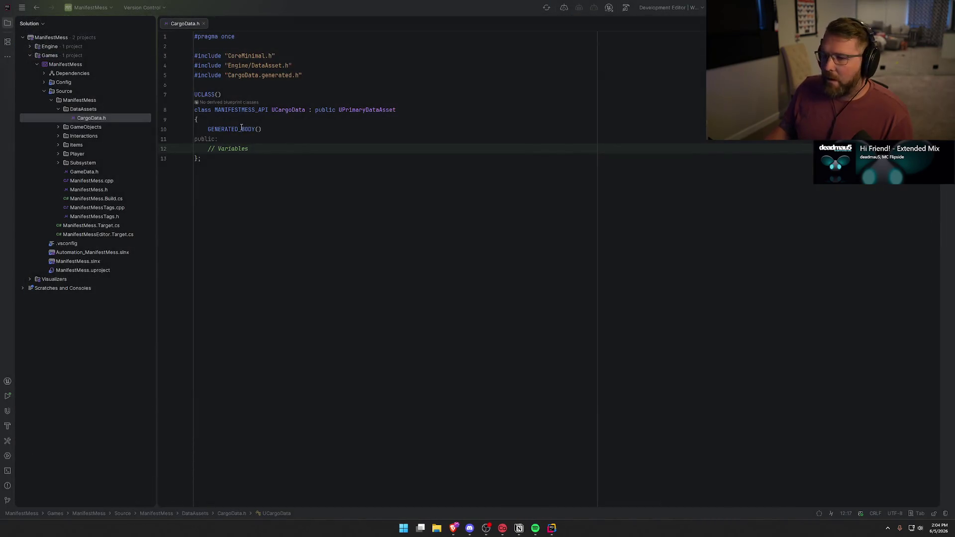
pyautogui.click(283, 149)
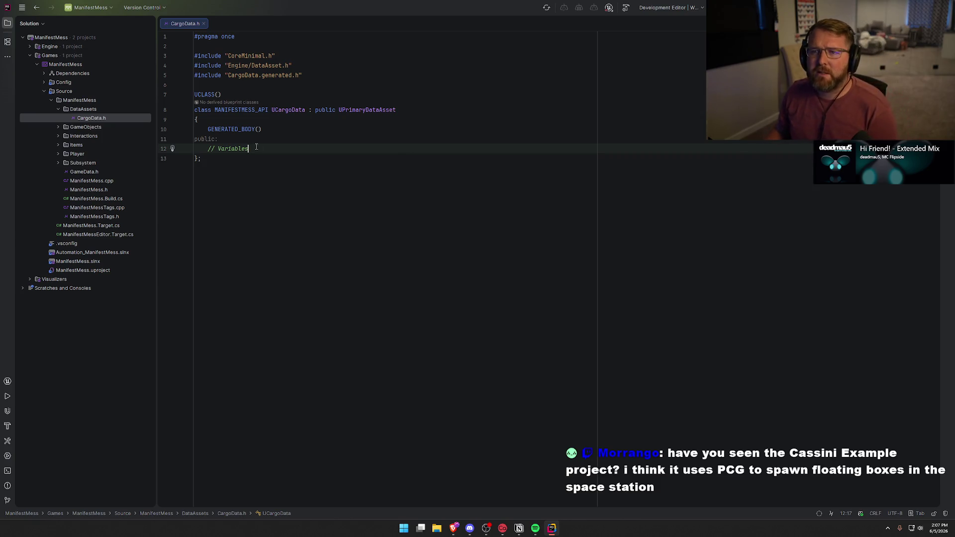
pyautogui.click(453, 529)
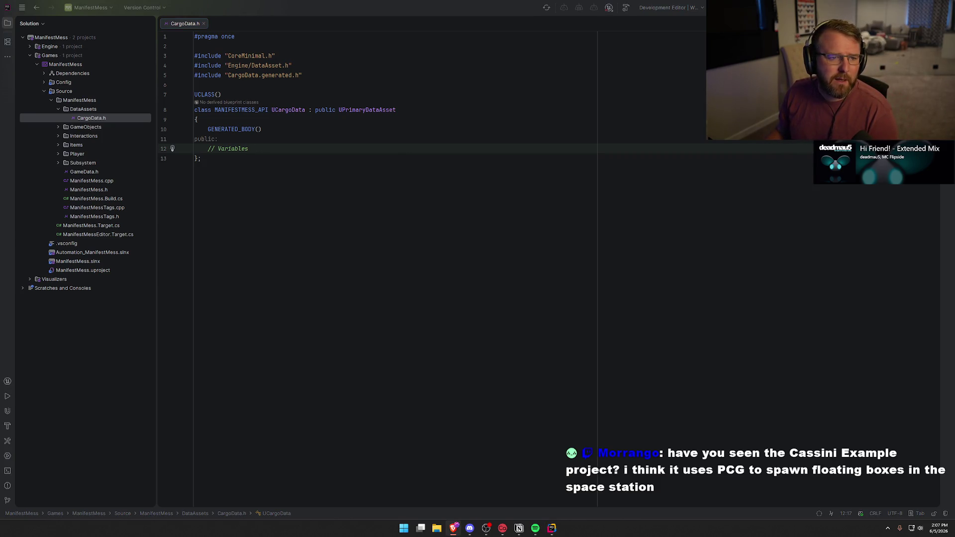
pyautogui.write('google.com')
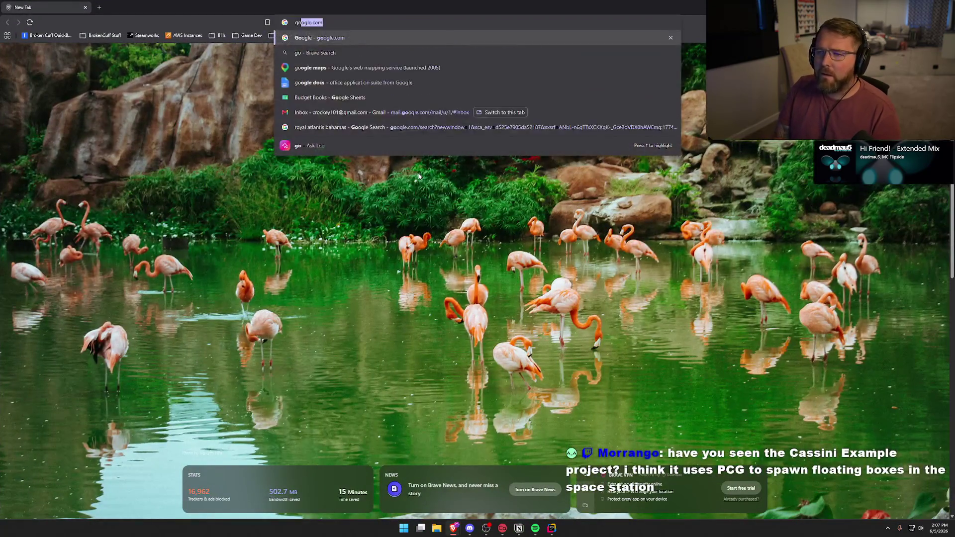
pyautogui.press('Return')
# Search 'unreal engine cassini sample' and open 'The Cassini Sample Project is now available' article
pyautogui.write('unreal engine cass')
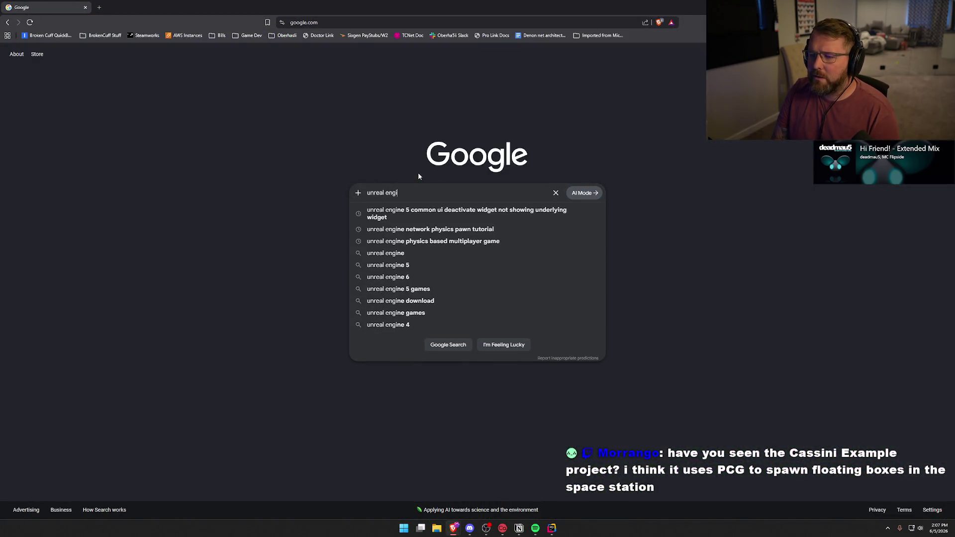
pyautogui.write('ini')
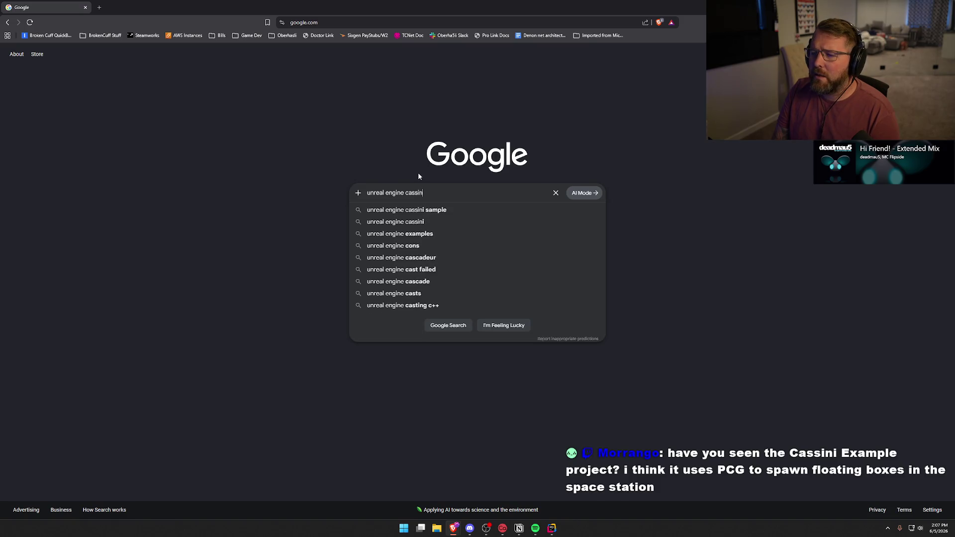
pyautogui.press('Down')
pyautogui.press('Return')
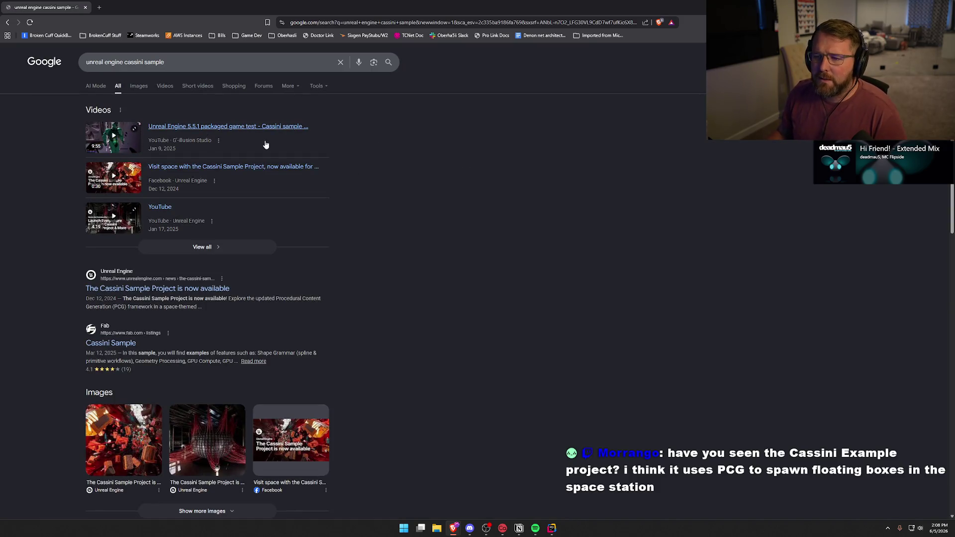
pyautogui.click(114, 288)
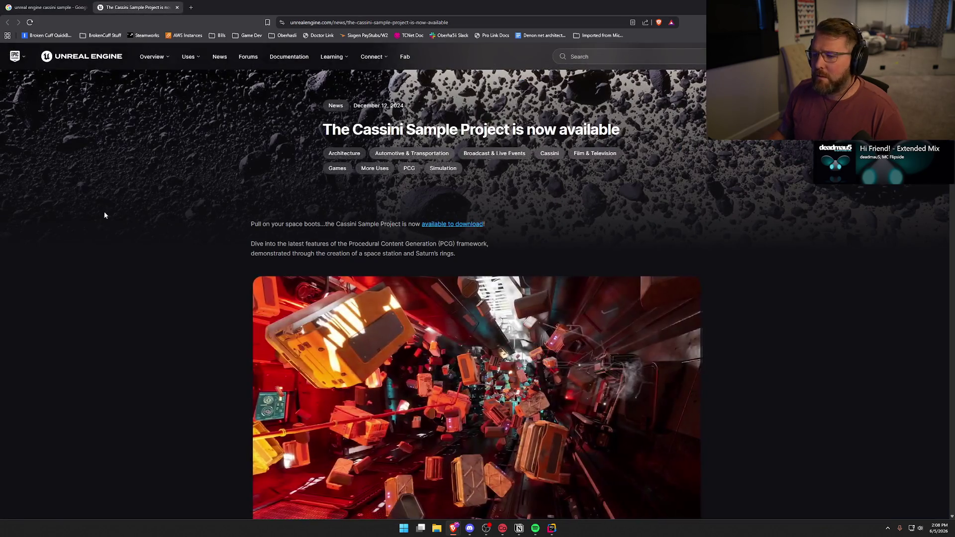
# Read down through the Cassini article's PCG sections toward the download section
pyautogui.scroll(-2, 146, 239)
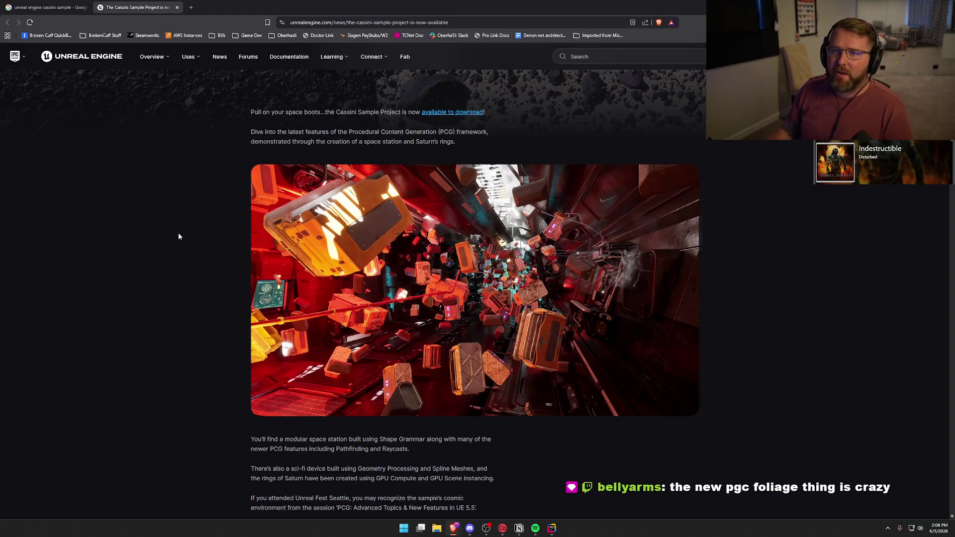
pyautogui.scroll(-12, 182, 235)
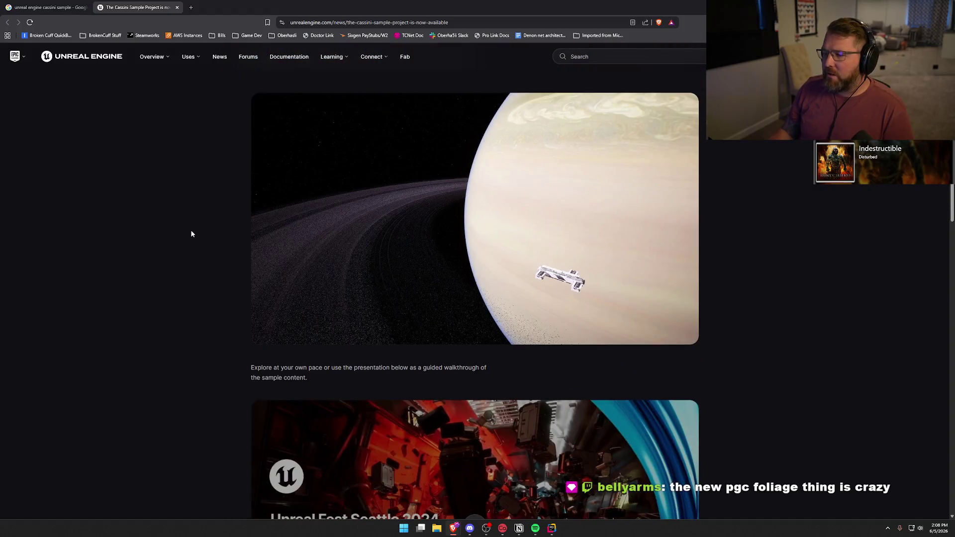
pyautogui.scroll(-8, 192, 234)
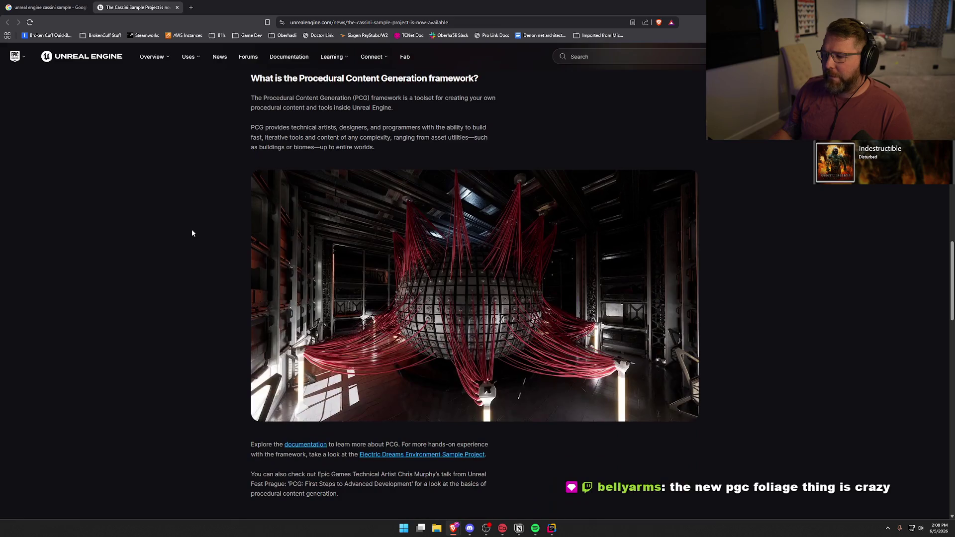
pyautogui.scroll(-18, 192, 232)
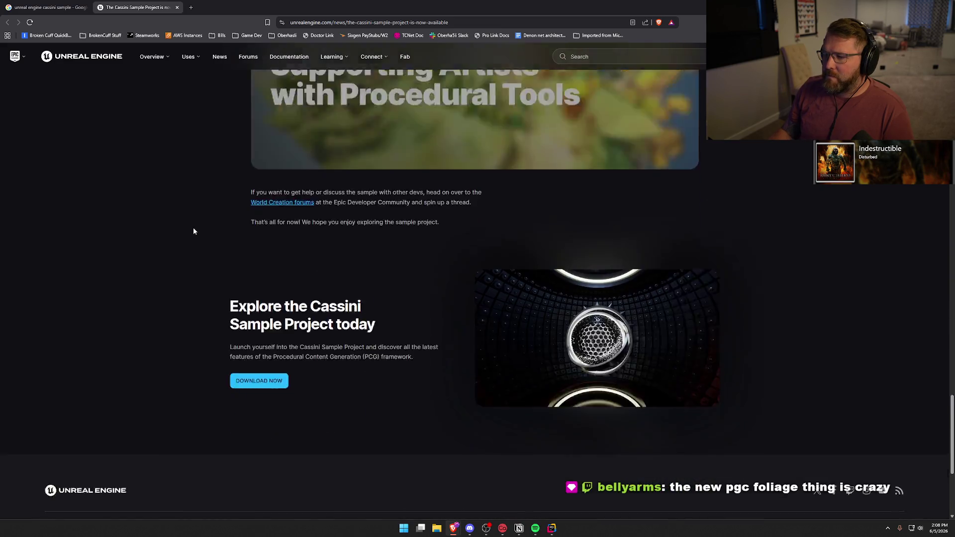
pyautogui.scroll(20, 194, 231)
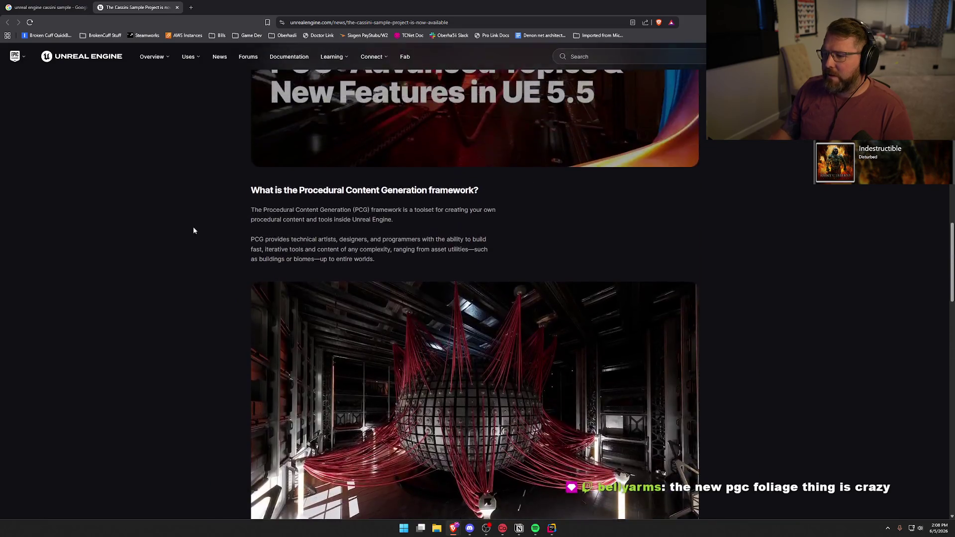
pyautogui.scroll(-10, 196, 228)
pyautogui.scroll(-11, 201, 228)
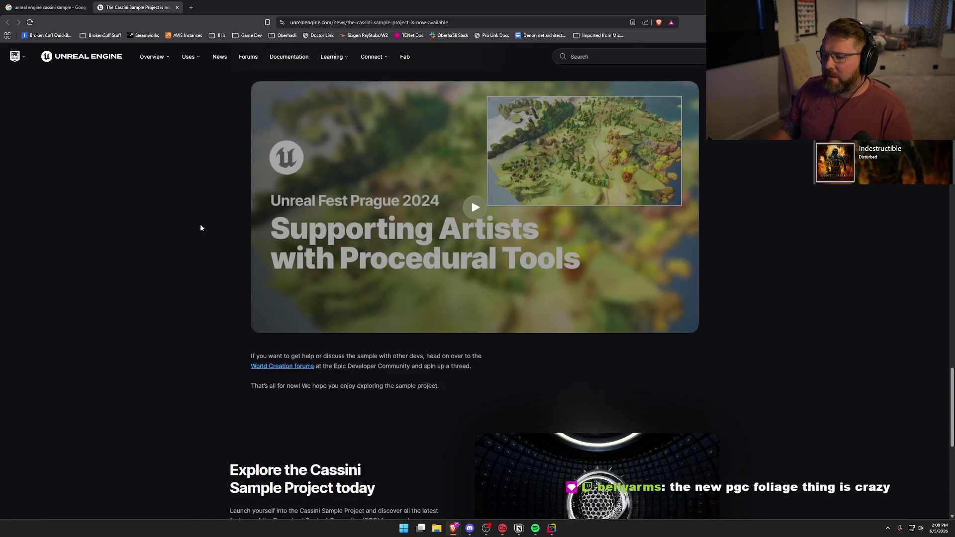
# Return to the top of the article, close it, and open the Cassini packaged game test video
pyautogui.scroll(20, 200, 224)
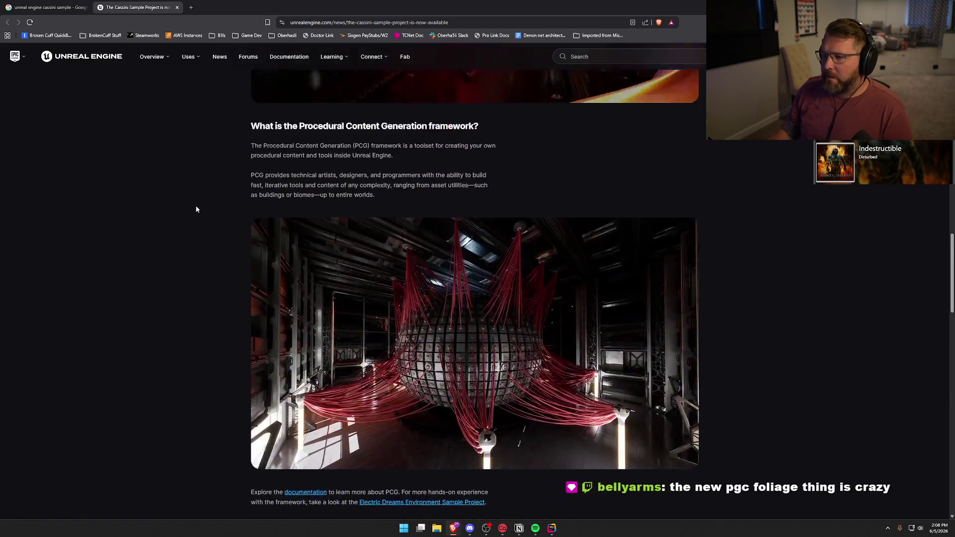
pyautogui.scroll(-5, 231, 248)
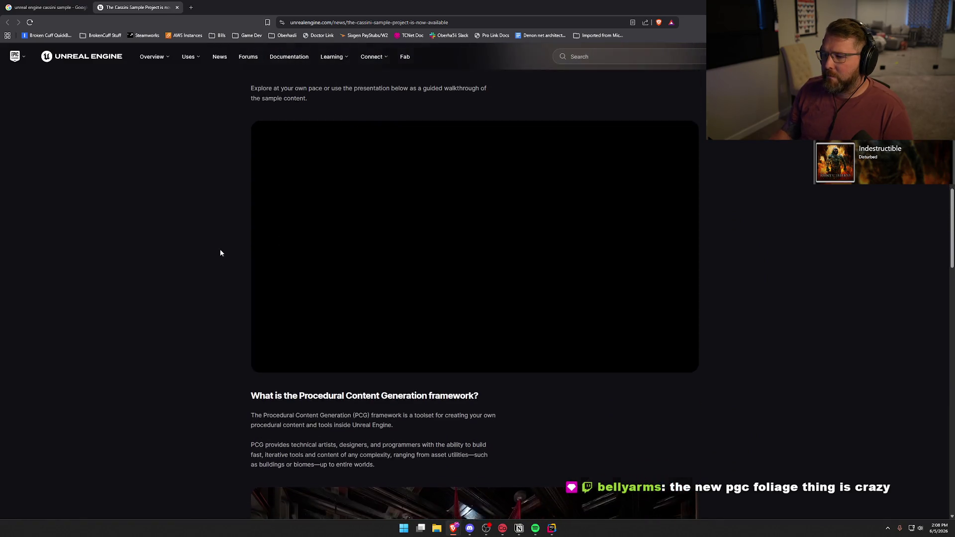
pyautogui.scroll(4, 176, 232)
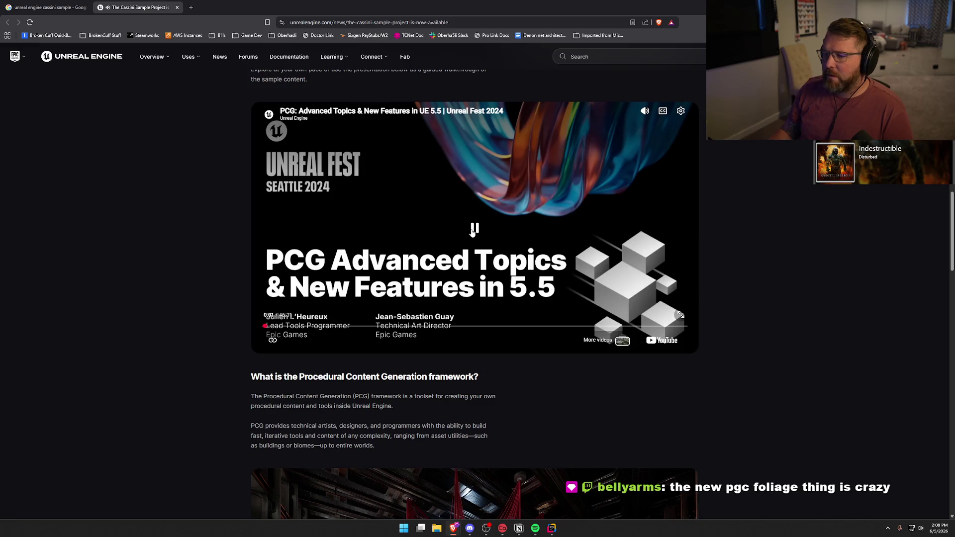
pyautogui.scroll(10, 154, 301)
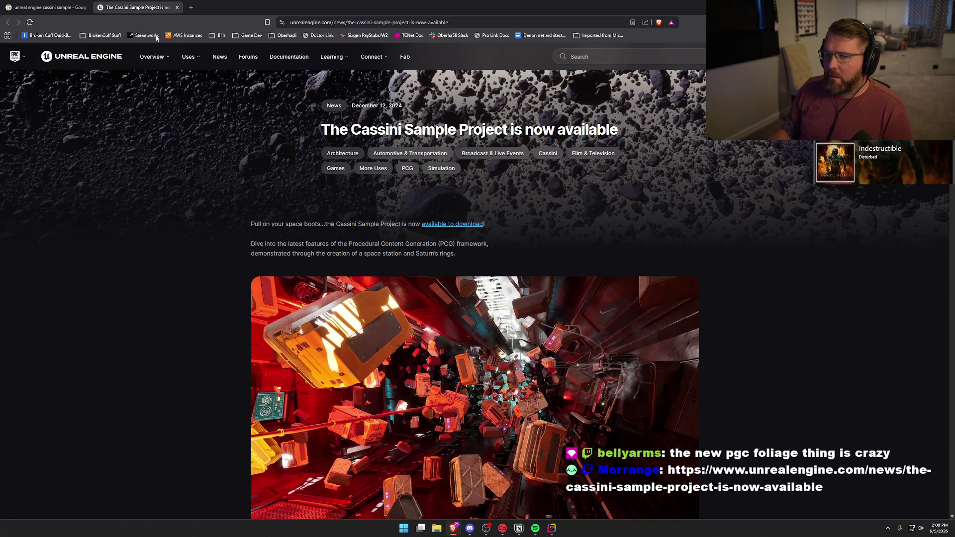
pyautogui.middleClick(138, 10)
pyautogui.click(162, 132)
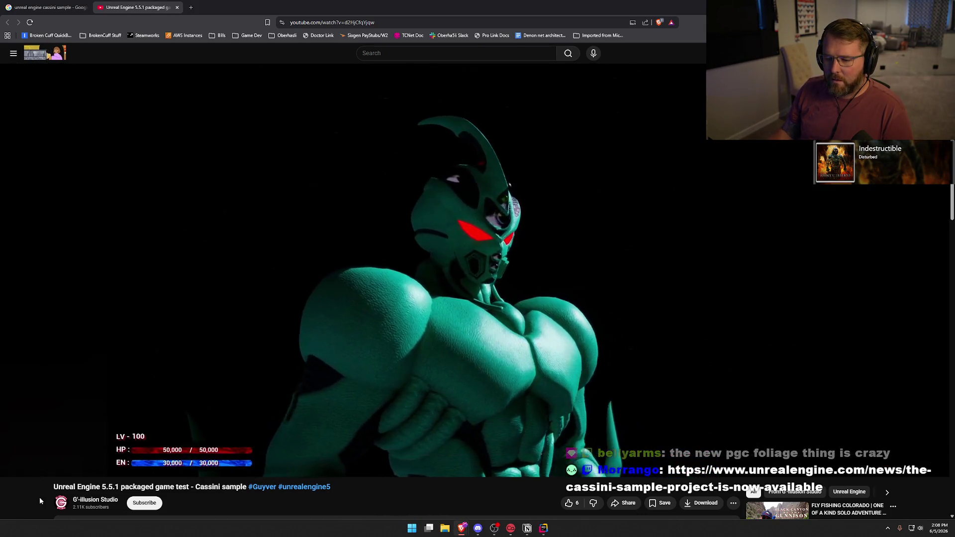
# Skim the Cassini packaged game test video from 0:19 to about 5:39, then close it
pyautogui.click(33, 455)
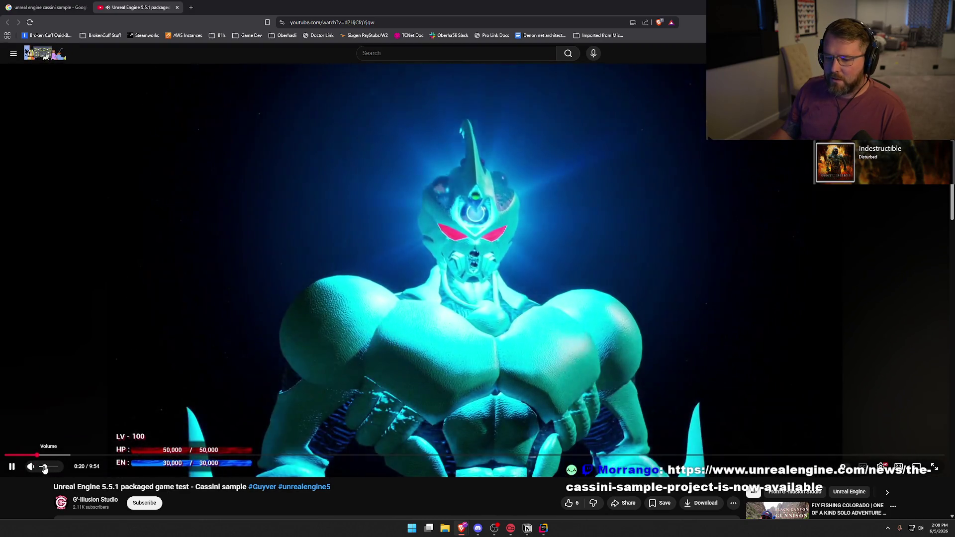
pyautogui.moveTo(56, 459); pyautogui.dragTo(82, 456)
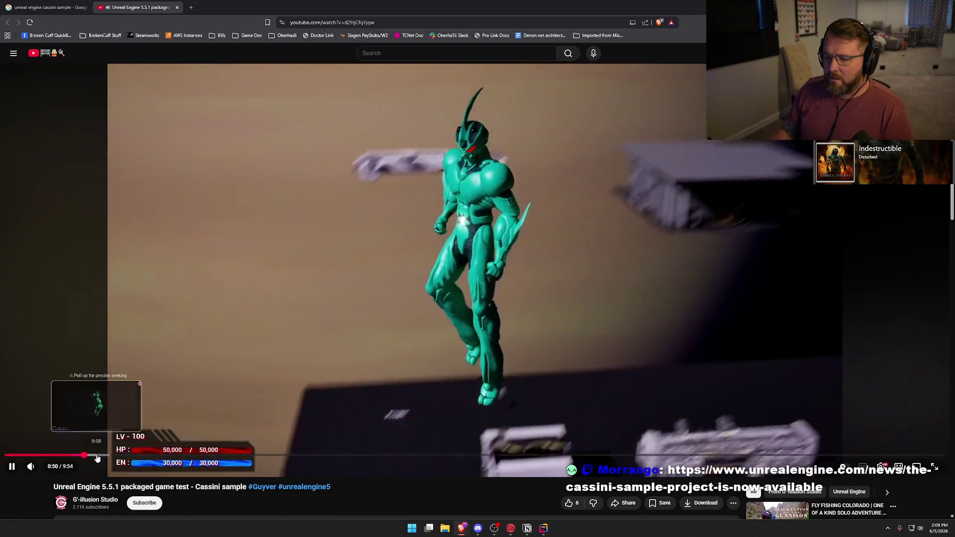
pyautogui.click(97, 458)
pyautogui.moveTo(97, 458); pyautogui.dragTo(158, 458)
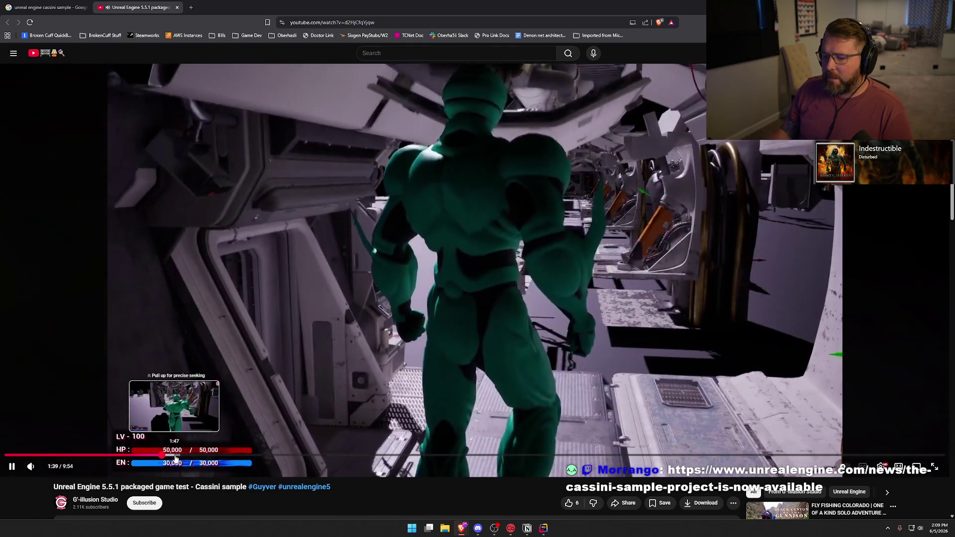
pyautogui.click(174, 458)
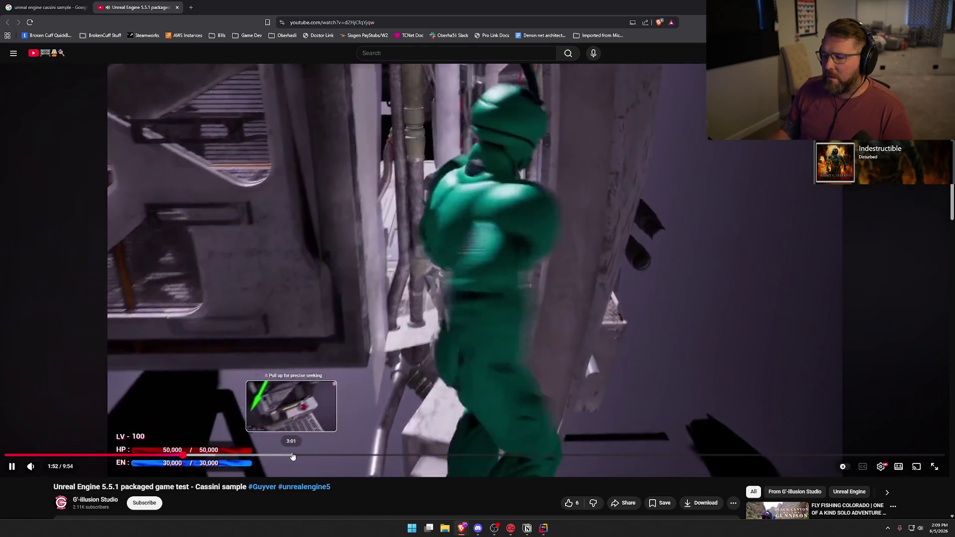
pyautogui.moveTo(292, 457); pyautogui.dragTo(334, 458)
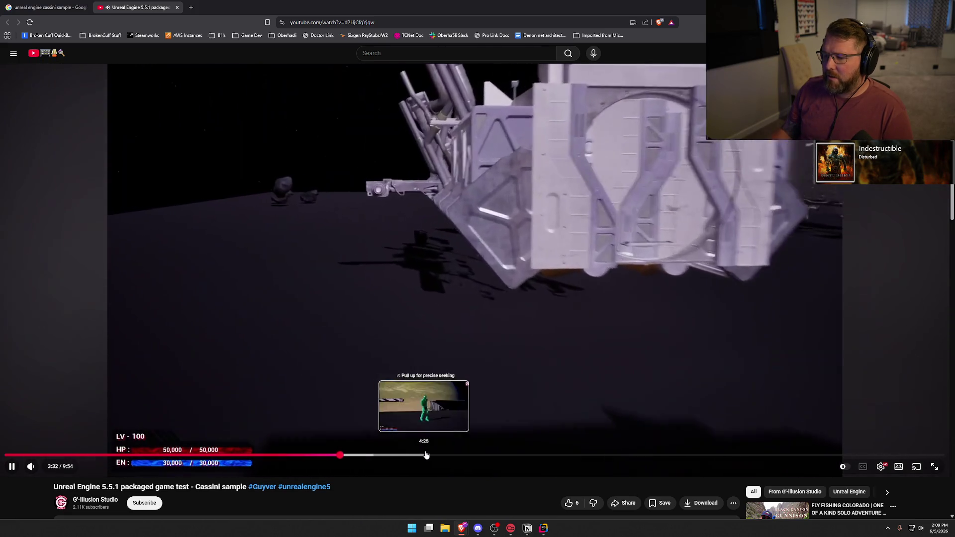
pyautogui.click(457, 455)
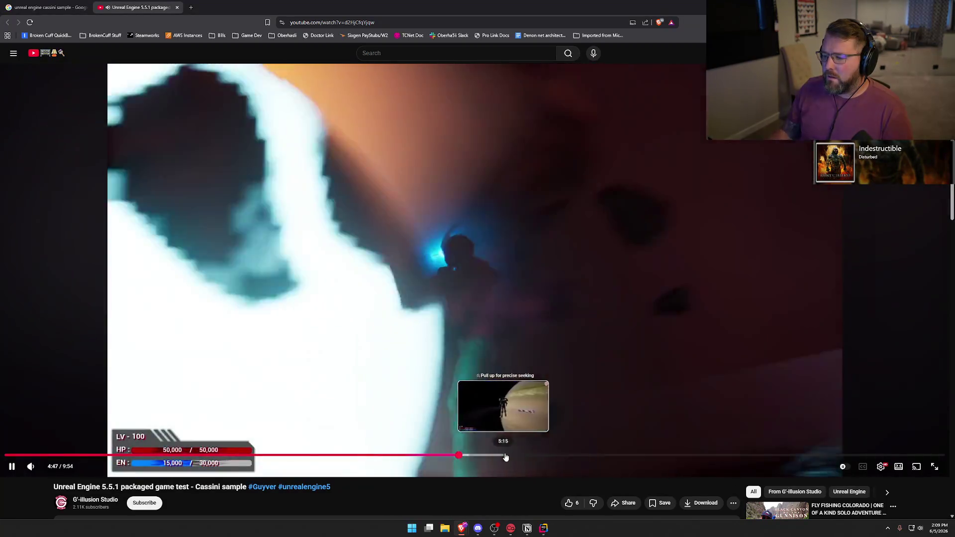
pyautogui.click(543, 456)
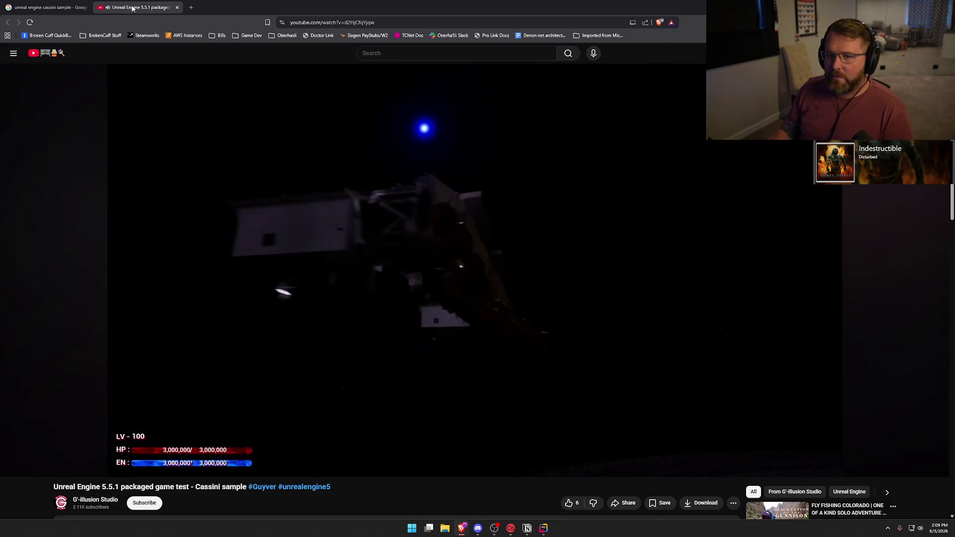
pyautogui.click(177, 7)
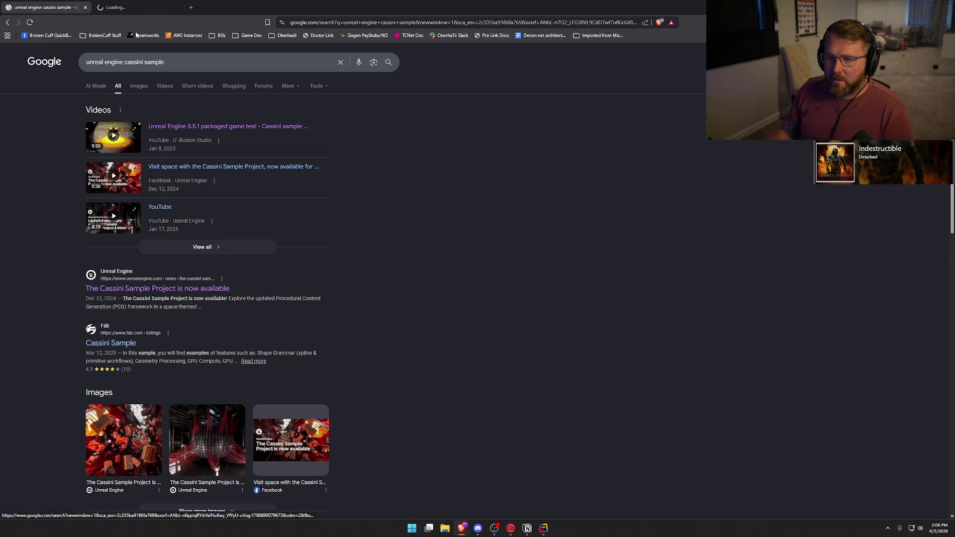